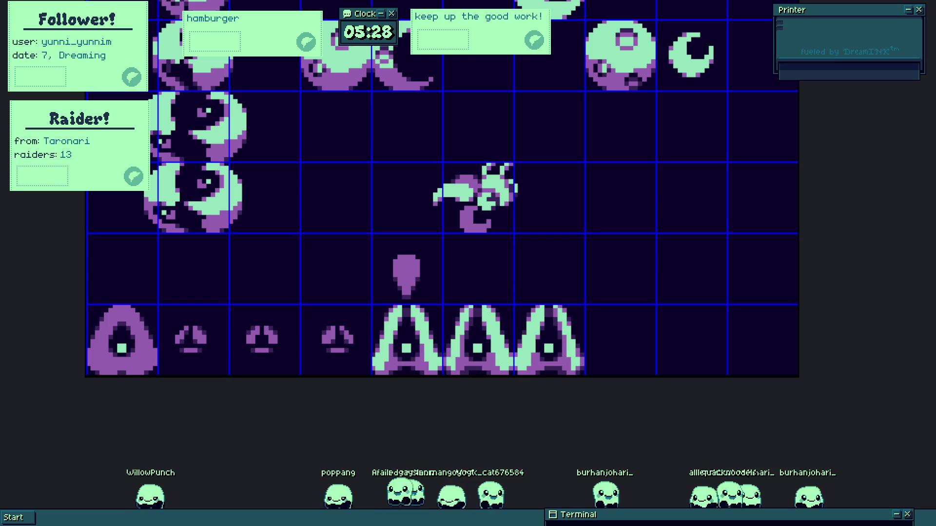
Move the large hooded sprite and a small face sprite up one row.
{"action": "mouse_move", "coordinate": [125, 345]}
{"action": "left_mouse_down"}
{"action": "mouse_move", "coordinate": [702, 234]}
{"action": "mouse_move", "coordinate": [702, 209]}
{"action": "left_mouse_up"}
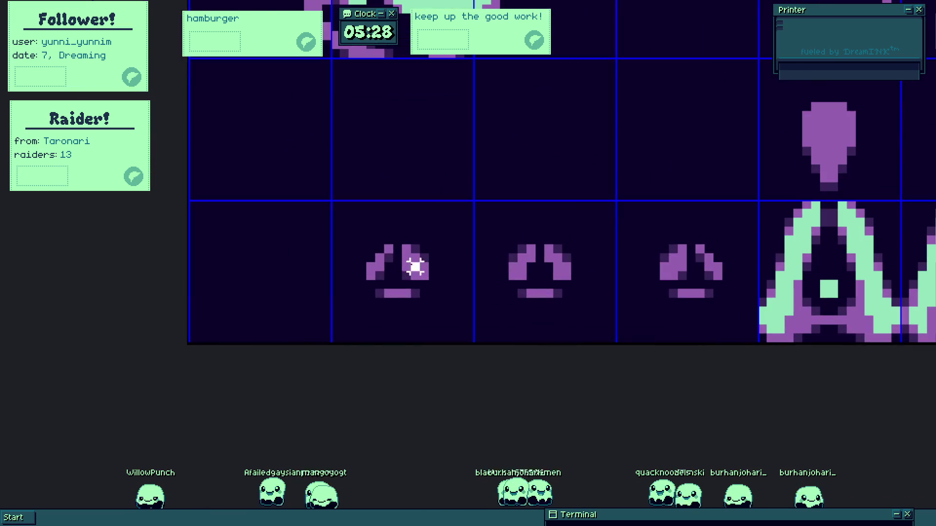
{"action": "left_click_drag", "start_coordinate": [416, 265], "coordinate": [700, 57]}
{"action": "scroll", "coordinate": [561, 256], "scroll_direction": "up", "scroll_amount": 2}
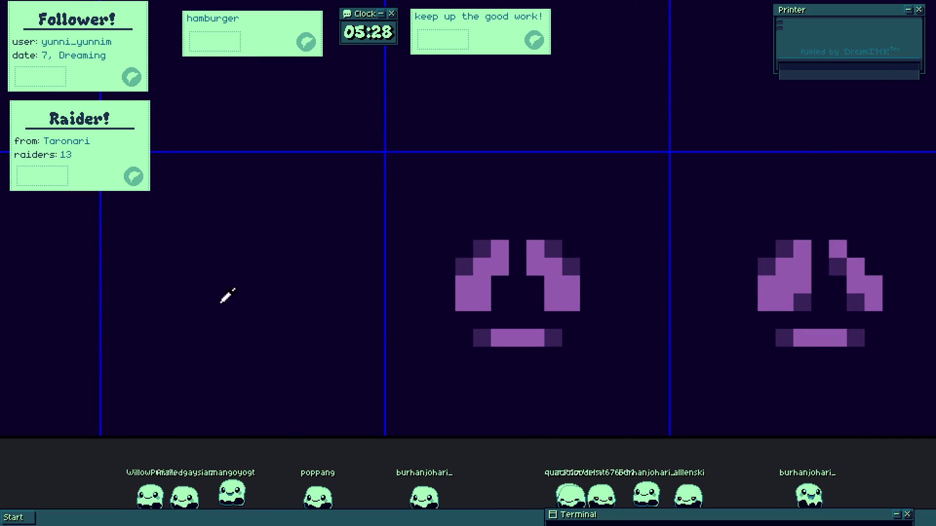
Draw a small stepped purple mark in the empty bottom-left cell.
{"action": "scroll", "coordinate": [227, 295], "scroll_direction": "down", "scroll_amount": 2}
{"action": "mouse_move", "coordinate": [391, 234]}
{"action": "left_mouse_down"}
{"action": "mouse_move", "coordinate": [353, 248]}
{"action": "mouse_move", "coordinate": [351, 137]}
{"action": "mouse_move", "coordinate": [353, 257]}
{"action": "mouse_move", "coordinate": [336, 278]}
{"action": "mouse_move", "coordinate": [387, 145]}
{"action": "mouse_move", "coordinate": [372, 113]}
{"action": "left_mouse_up"}
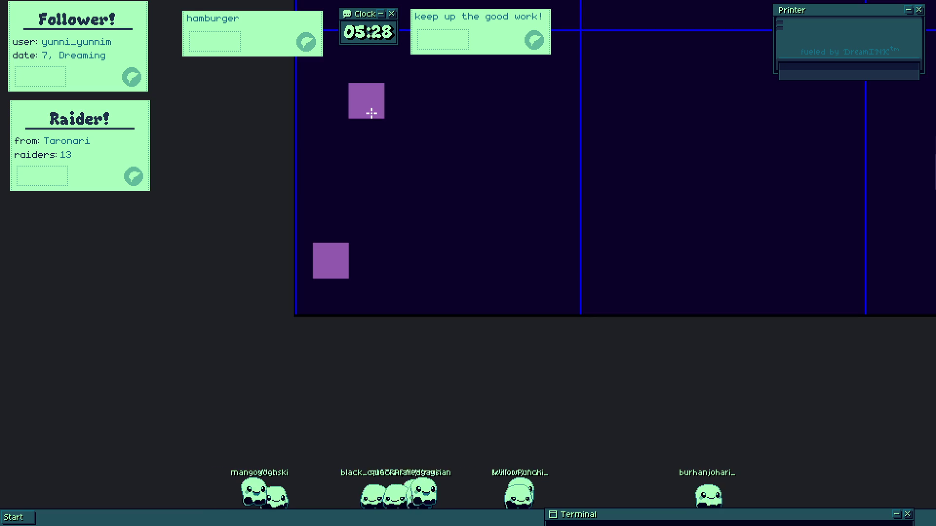
{"action": "mouse_move", "coordinate": [371, 113]}
{"action": "left_mouse_down"}
{"action": "mouse_move", "coordinate": [364, 110]}
{"action": "mouse_move", "coordinate": [359, 228]}
{"action": "mouse_move", "coordinate": [370, 209]}
{"action": "mouse_move", "coordinate": [360, 255]}
{"action": "mouse_move", "coordinate": [355, 228]}
{"action": "mouse_move", "coordinate": [374, 203]}
{"action": "mouse_move", "coordinate": [372, 226]}
{"action": "mouse_move", "coordinate": [383, 187]}
{"action": "left_mouse_up"}
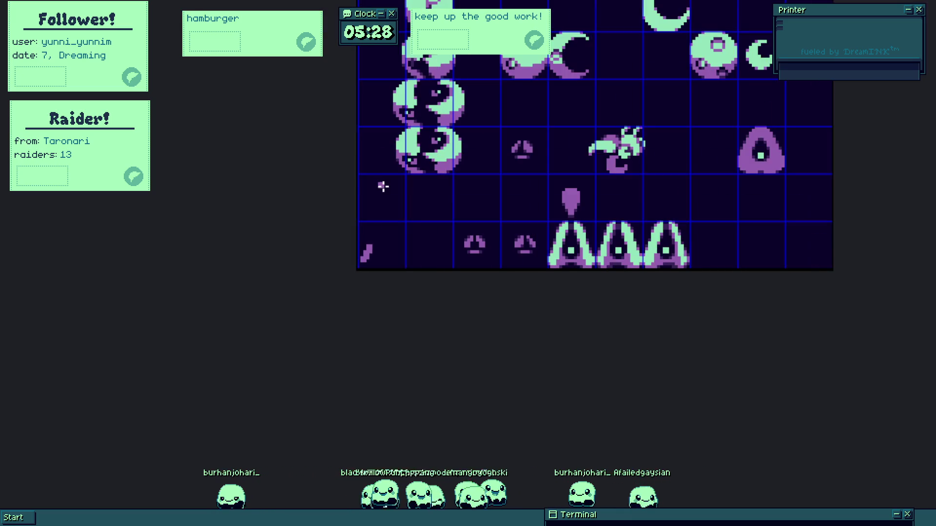
Draw the new sprite's two purple prongs in the bottom-left cell.
{"action": "scroll", "coordinate": [383, 186], "scroll_direction": "up", "scroll_amount": 3}
{"action": "scroll", "coordinate": [393, 251], "scroll_direction": "down", "scroll_amount": 1}
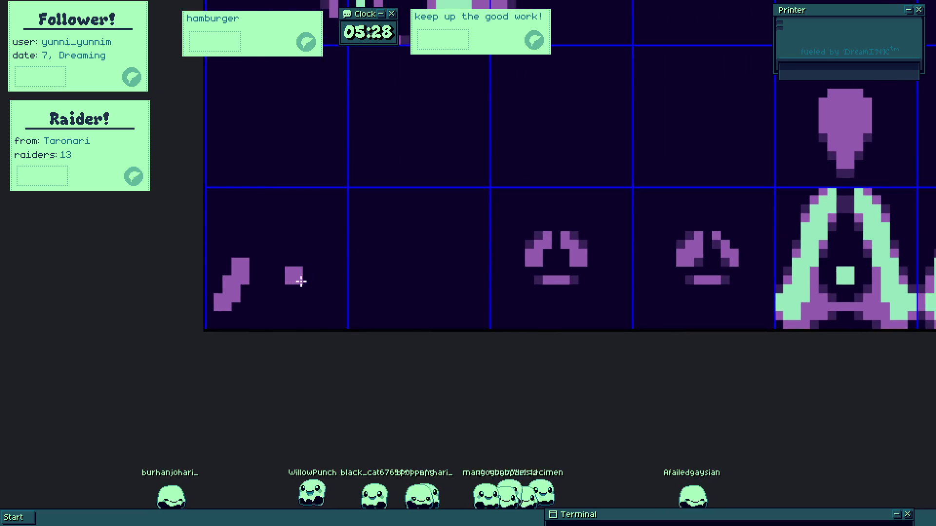
{"action": "scroll", "coordinate": [300, 281], "scroll_direction": "up", "scroll_amount": 2}
{"action": "mouse_move", "coordinate": [301, 281]}
{"action": "left_mouse_down"}
{"action": "mouse_move", "coordinate": [259, 259]}
{"action": "mouse_move", "coordinate": [275, 265]}
{"action": "mouse_move", "coordinate": [291, 292]}
{"action": "mouse_move", "coordinate": [305, 367]}
{"action": "mouse_move", "coordinate": [151, 397]}
{"action": "mouse_move", "coordinate": [130, 384]}
{"action": "mouse_move", "coordinate": [156, 379]}
{"action": "mouse_move", "coordinate": [236, 390]}
{"action": "mouse_move", "coordinate": [136, 390]}
{"action": "left_mouse_up"}
{"action": "scroll", "coordinate": [290, 292], "scroll_direction": "up", "scroll_amount": 2}
{"action": "scroll", "coordinate": [153, 400], "scroll_direction": "up", "scroll_amount": 2}
{"action": "scroll", "coordinate": [130, 385], "scroll_direction": "up", "scroll_amount": 2}
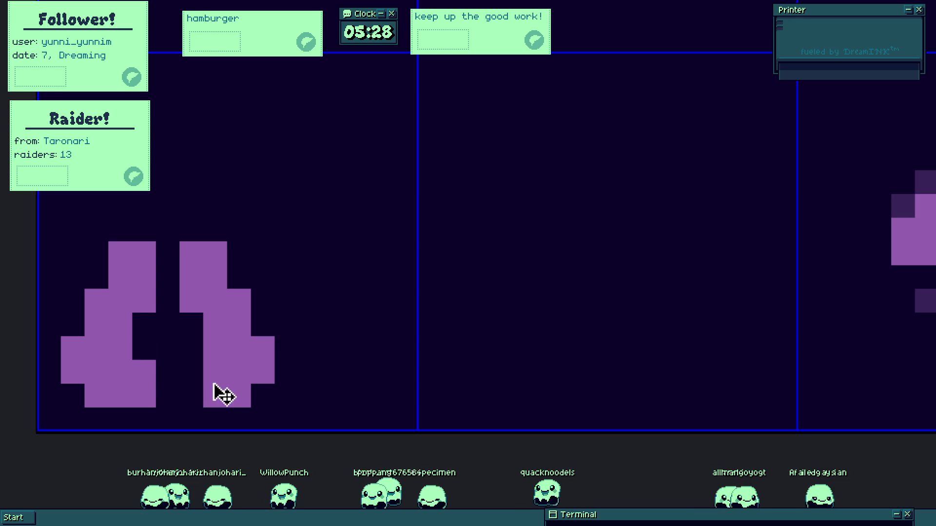
{"action": "mouse_move", "coordinate": [224, 395]}
{"action": "left_mouse_down"}
{"action": "mouse_move", "coordinate": [167, 373]}
{"action": "mouse_move", "coordinate": [167, 355]}
{"action": "left_mouse_up"}
{"action": "scroll", "coordinate": [218, 376], "scroll_direction": "down", "scroll_amount": 3}
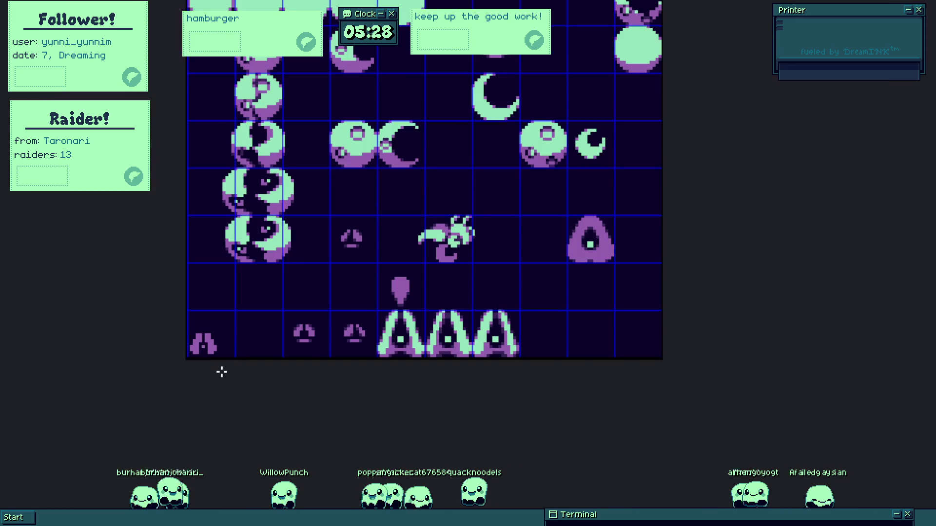
{"action": "scroll", "coordinate": [210, 356], "scroll_direction": "up", "scroll_amount": 2}
{"action": "scroll", "coordinate": [205, 273], "scroll_direction": "down", "scroll_amount": 2}
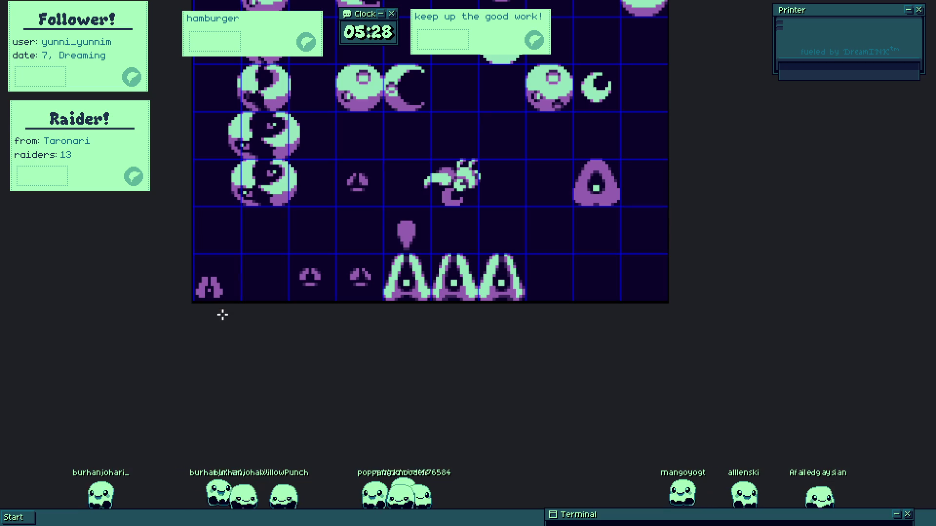
{"action": "scroll", "coordinate": [205, 298], "scroll_direction": "up", "scroll_amount": 3}
Paint mint pixels up the left side of the new arch sprite.
{"action": "left_click_drag", "start_coordinate": [221, 244], "coordinate": [219, 282]}
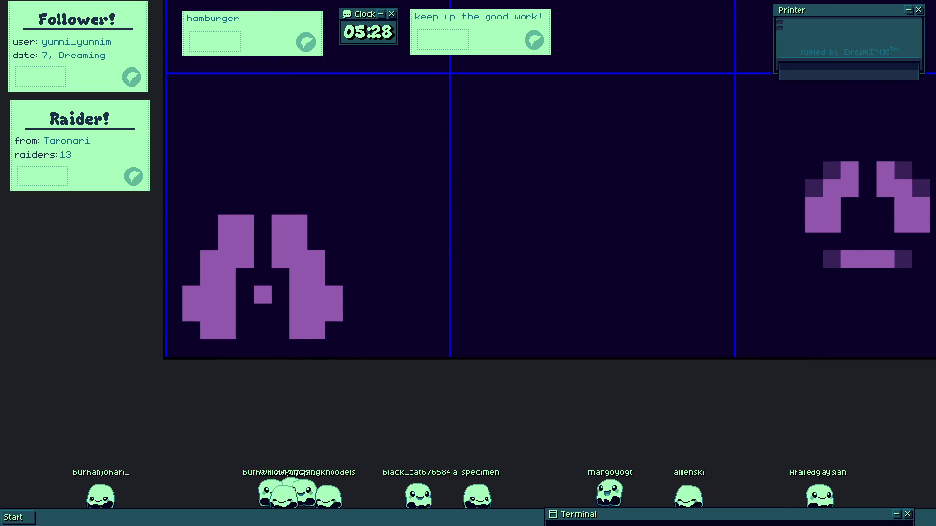
{"action": "scroll", "coordinate": [234, 300], "scroll_direction": "down", "scroll_amount": 3}
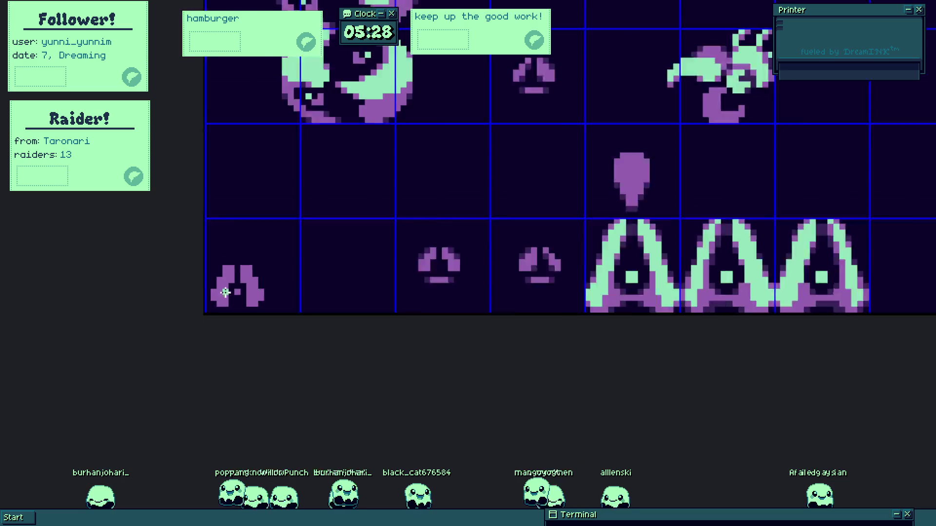
{"action": "scroll", "coordinate": [225, 294], "scroll_direction": "up", "scroll_amount": 3}
{"action": "mouse_move", "coordinate": [209, 298]}
{"action": "left_mouse_down"}
{"action": "mouse_move", "coordinate": [196, 242]}
{"action": "mouse_move", "coordinate": [239, 159]}
{"action": "mouse_move", "coordinate": [266, 132]}
{"action": "mouse_move", "coordinate": [342, 147]}
{"action": "mouse_move", "coordinate": [405, 294]}
{"action": "left_mouse_up"}
{"action": "scroll", "coordinate": [245, 296], "scroll_direction": "down", "scroll_amount": 3}
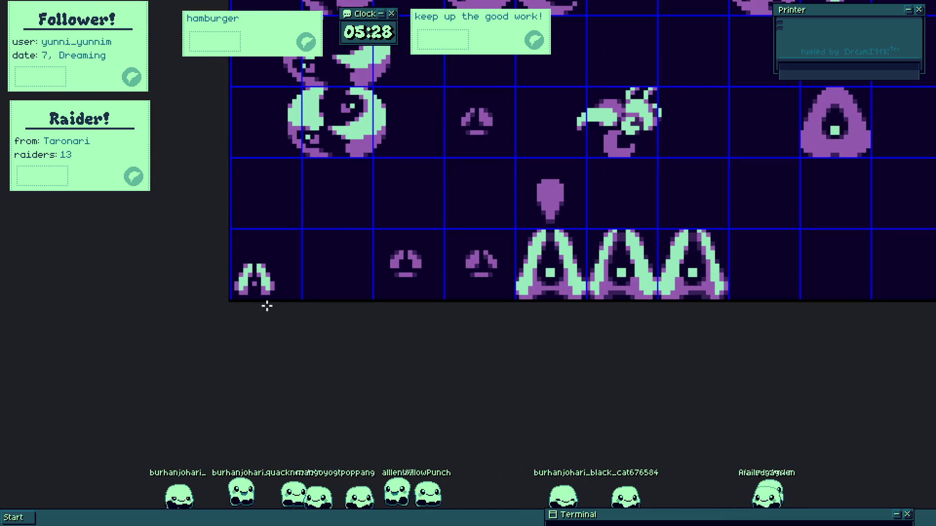
Add purple pixels atop both prongs, undoing one stray pixel.
{"action": "scroll", "coordinate": [253, 271], "scroll_direction": "up", "scroll_amount": 3}
{"action": "left_click", "coordinate": [243, 213]}
{"action": "left_click", "coordinate": [142, 209]}
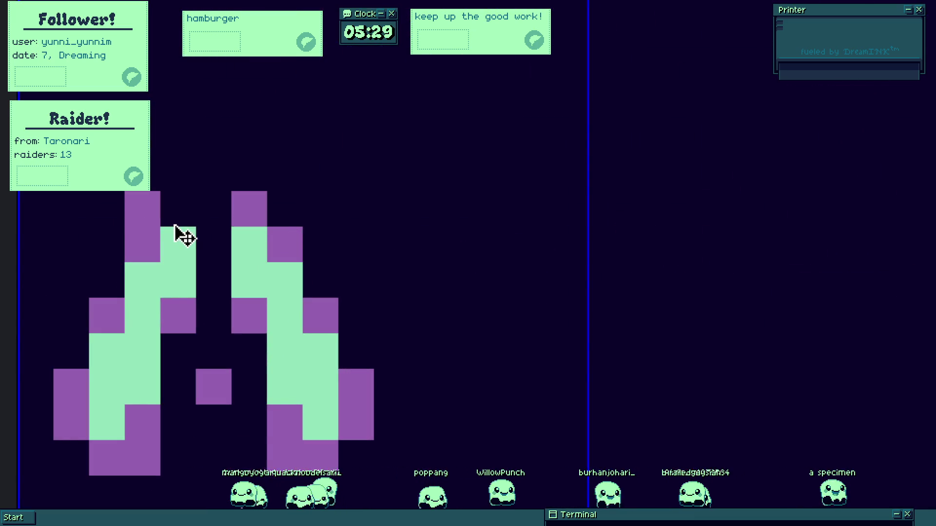
{"action": "key", "text": "ctrl+z"}
{"action": "left_click", "coordinate": [175, 224]}
{"action": "scroll", "coordinate": [203, 278], "scroll_direction": "down", "scroll_amount": 3}
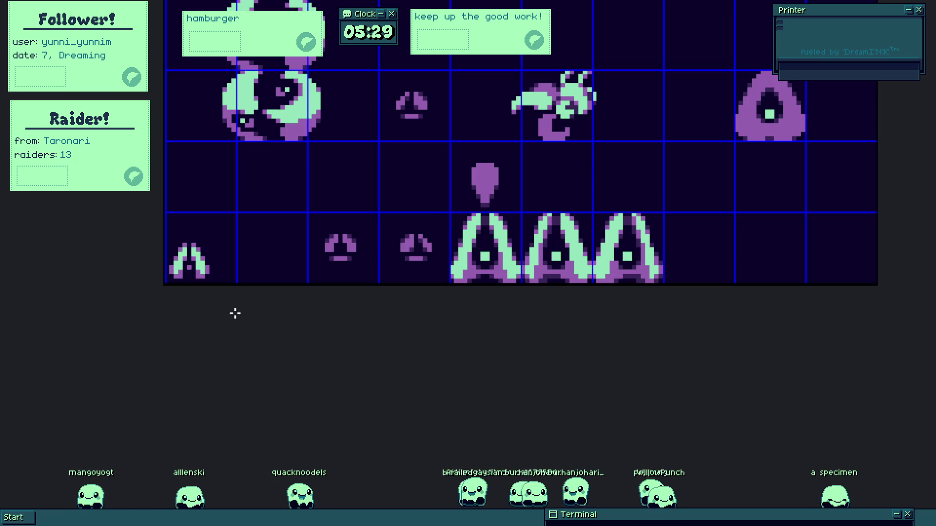
Erase the pixels between the prongs and fill the gaps in the sprite's bottom row.
{"action": "scroll", "coordinate": [212, 302], "scroll_direction": "down", "scroll_amount": 2}
{"action": "scroll", "coordinate": [234, 283], "scroll_direction": "up", "scroll_amount": 6}
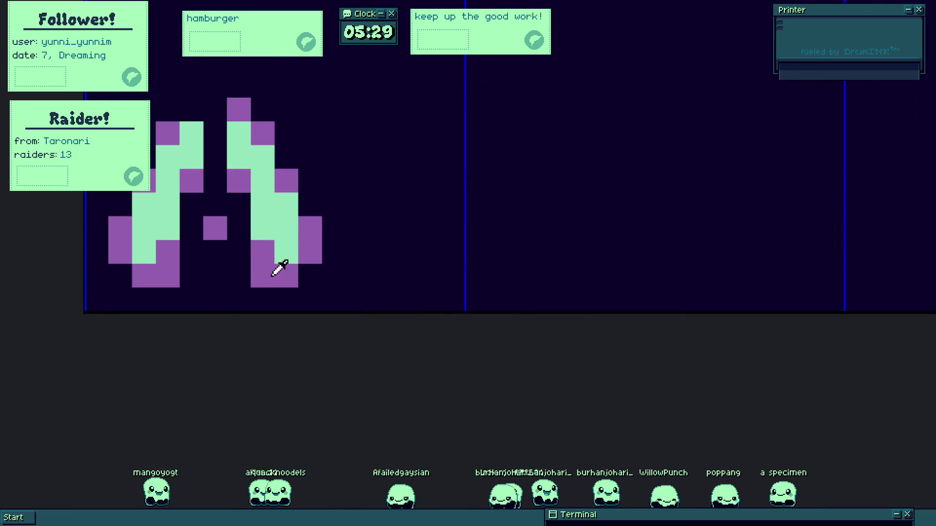
{"action": "scroll", "coordinate": [220, 286], "scroll_direction": "down", "scroll_amount": 4}
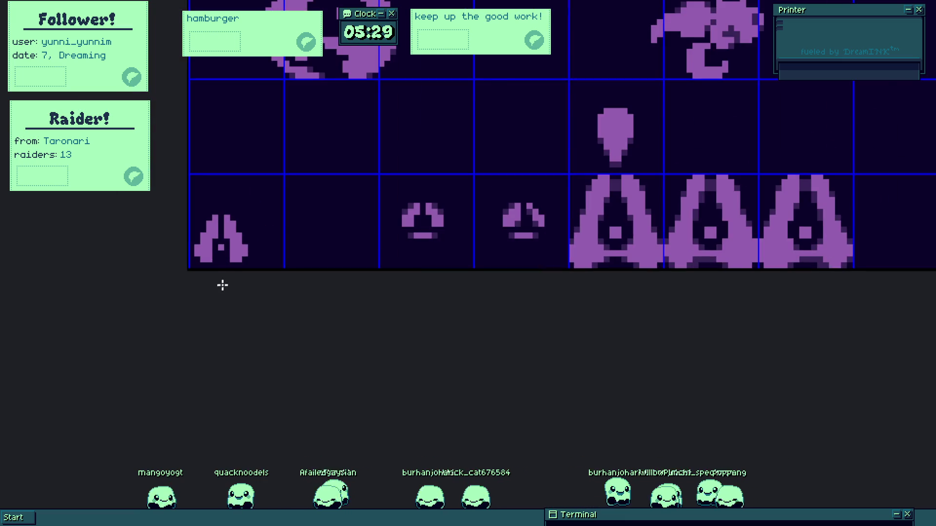
{"action": "scroll", "coordinate": [218, 256], "scroll_direction": "up", "scroll_amount": 5}
{"action": "left_click_drag", "start_coordinate": [195, 160], "coordinate": [244, 160]}
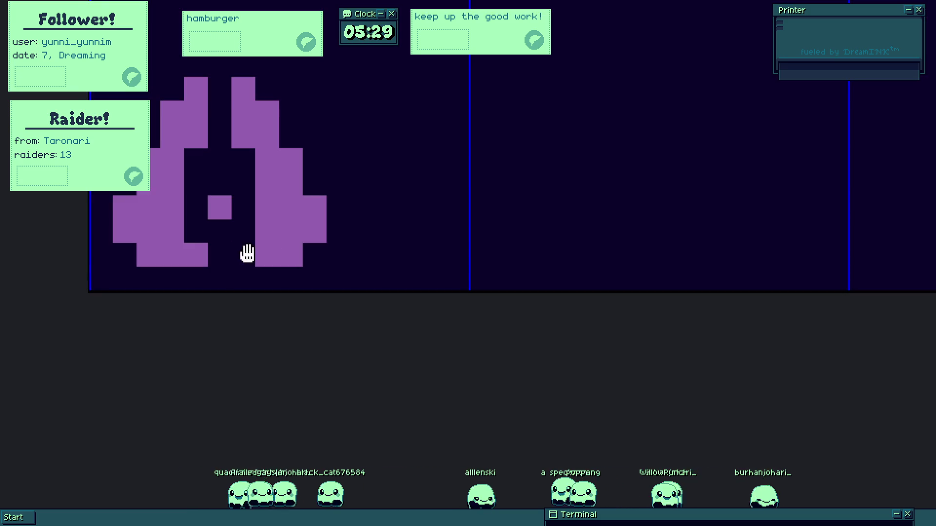
{"action": "left_click", "coordinate": [248, 254]}
{"action": "scroll", "coordinate": [240, 285], "scroll_direction": "down", "scroll_amount": 5}
{"action": "scroll", "coordinate": [247, 271], "scroll_direction": "up", "scroll_amount": 4}
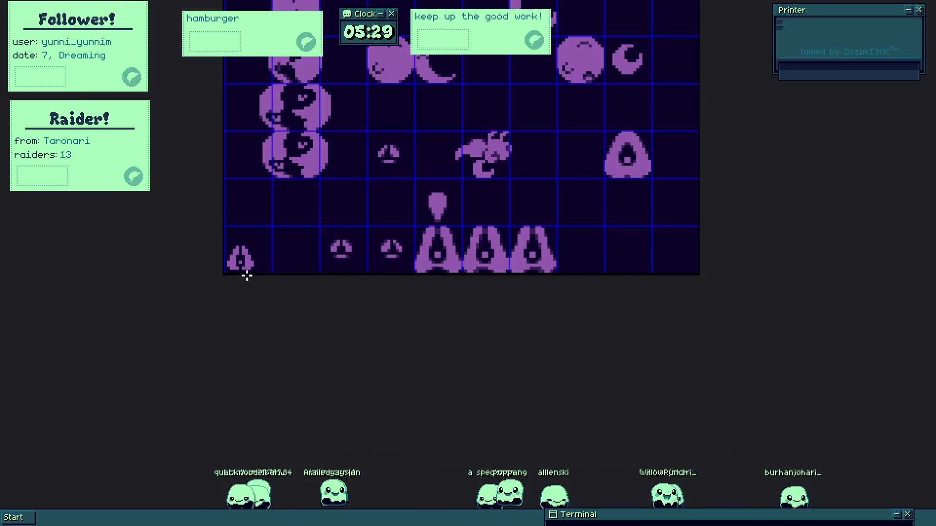
{"action": "mouse_move", "coordinate": [213, 271]}
{"action": "left_mouse_down"}
{"action": "mouse_move", "coordinate": [169, 279]}
{"action": "mouse_move", "coordinate": [125, 269]}
{"action": "mouse_move", "coordinate": [159, 284]}
{"action": "mouse_move", "coordinate": [269, 270]}
{"action": "left_mouse_up"}
{"action": "scroll", "coordinate": [277, 283], "scroll_direction": "down", "scroll_amount": 3}
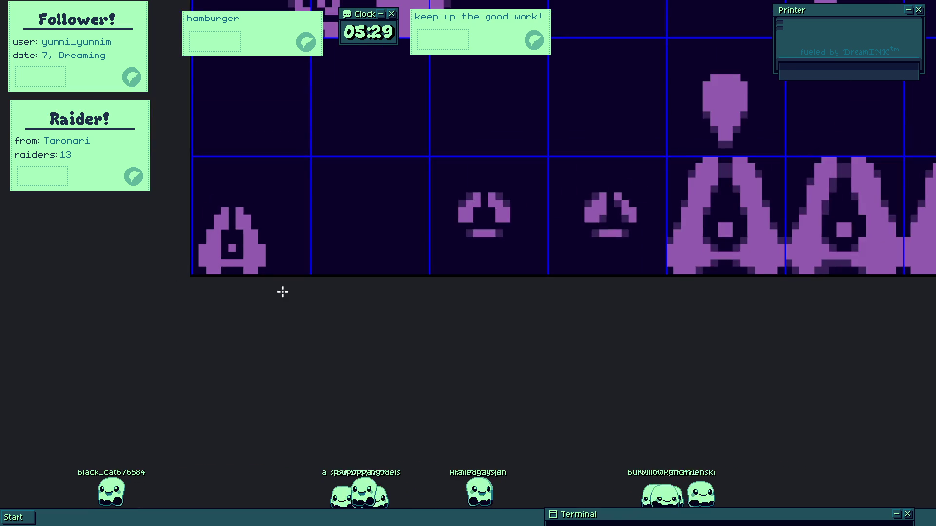
Select the lower-left cell and nudge the new sprite up slightly.
{"action": "mouse_move", "coordinate": [211, 192]}
{"action": "left_mouse_down"}
{"action": "mouse_move", "coordinate": [303, 294]}
{"action": "mouse_move", "coordinate": [327, 272]}
{"action": "left_mouse_up"}
{"action": "left_click_drag", "start_coordinate": [269, 267], "coordinate": [269, 261]}
{"action": "scroll", "coordinate": [278, 244], "scroll_direction": "up", "scroll_amount": 3}
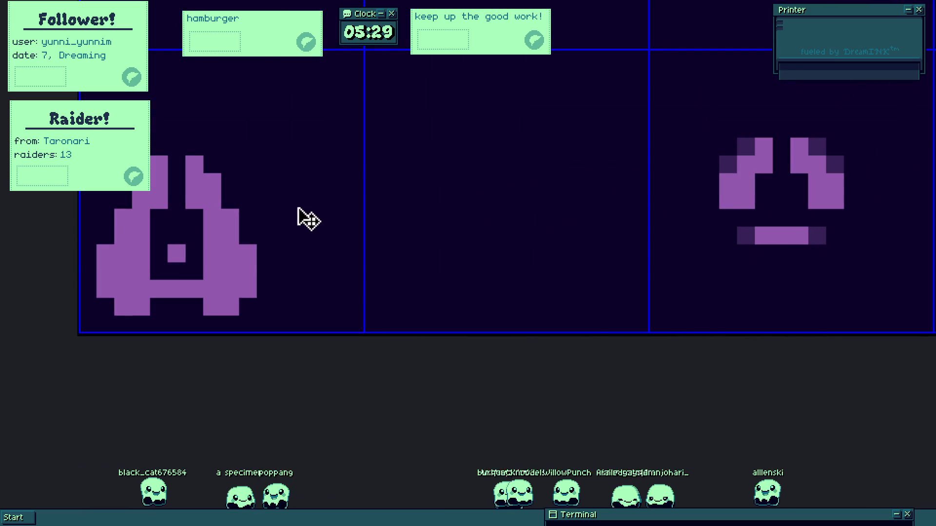
Paint a purple block beside the new arch sprite.
{"action": "mouse_move", "coordinate": [282, 214]}
{"action": "left_mouse_down"}
{"action": "mouse_move", "coordinate": [291, 207]}
{"action": "mouse_move", "coordinate": [336, 286]}
{"action": "mouse_move", "coordinate": [331, 201]}
{"action": "mouse_move", "coordinate": [369, 234]}
{"action": "mouse_move", "coordinate": [369, 284]}
{"action": "mouse_move", "coordinate": [357, 221]}
{"action": "mouse_move", "coordinate": [364, 242]}
{"action": "left_mouse_up"}
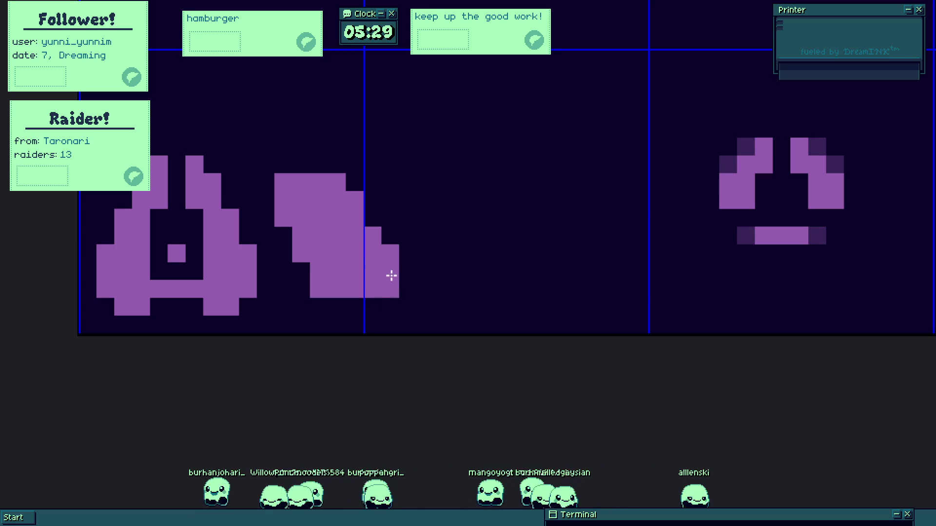
{"action": "scroll", "coordinate": [412, 282], "scroll_direction": "down", "scroll_amount": 2}
{"action": "scroll", "coordinate": [382, 246], "scroll_direction": "up", "scroll_amount": 2}
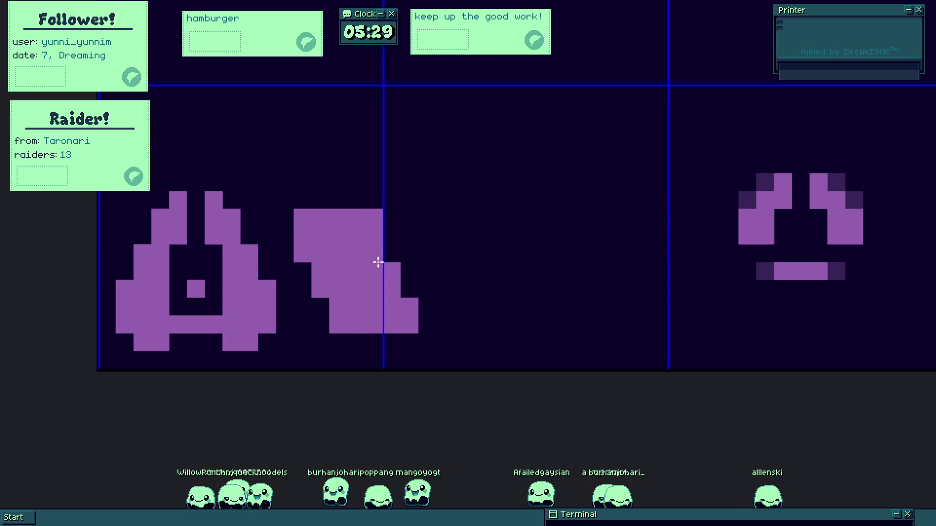
{"action": "scroll", "coordinate": [492, 324], "scroll_direction": "down", "scroll_amount": 1}
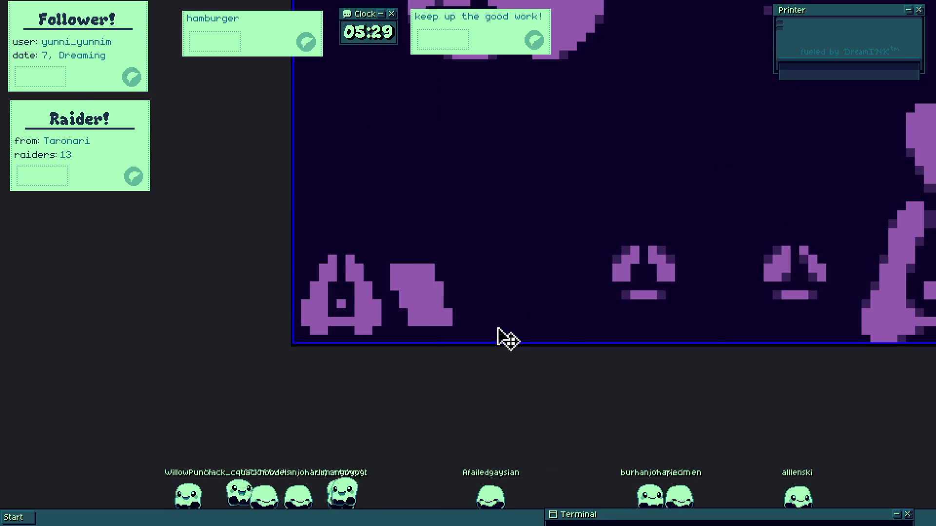
{"action": "scroll", "coordinate": [496, 327], "scroll_direction": "down", "scroll_amount": 1}
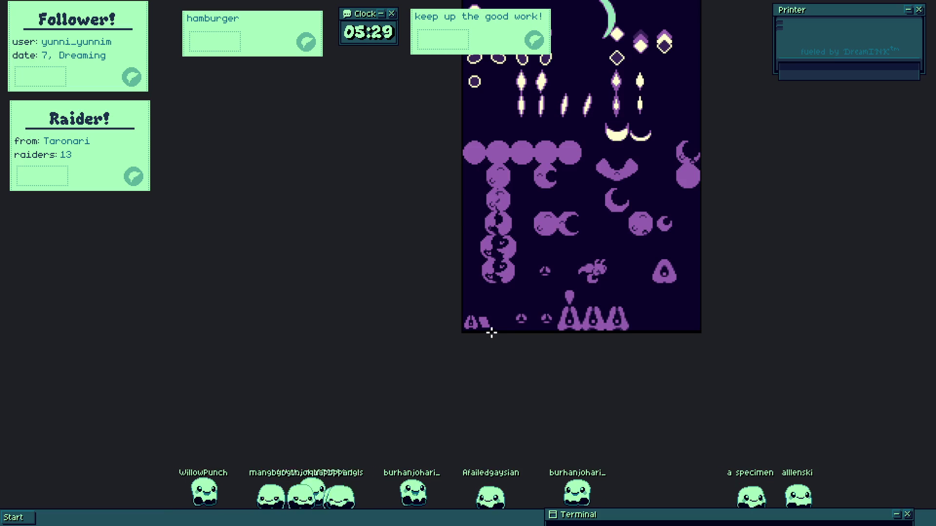
{"action": "scroll", "coordinate": [489, 331], "scroll_direction": "up", "scroll_amount": 2}
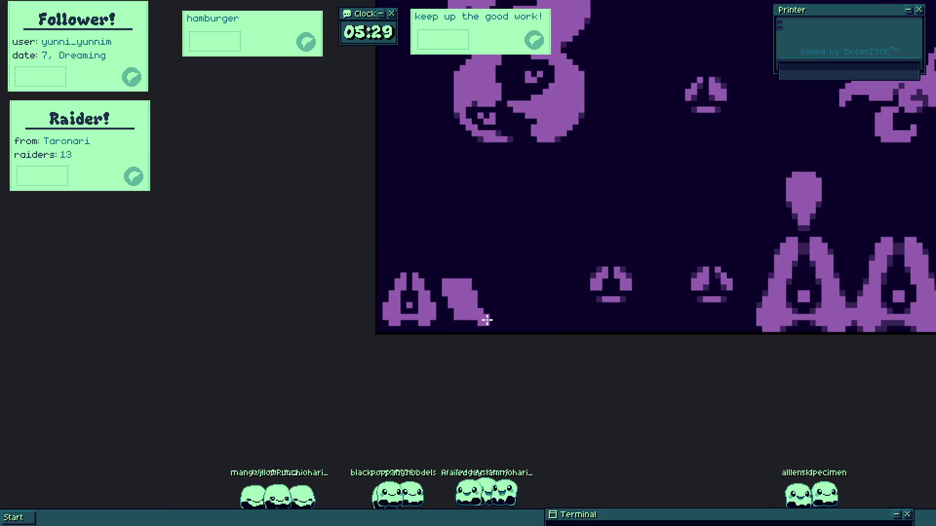
{"action": "scroll", "coordinate": [487, 319], "scroll_direction": "up", "scroll_amount": 1}
{"action": "scroll", "coordinate": [416, 282], "scroll_direction": "up", "scroll_amount": 1}
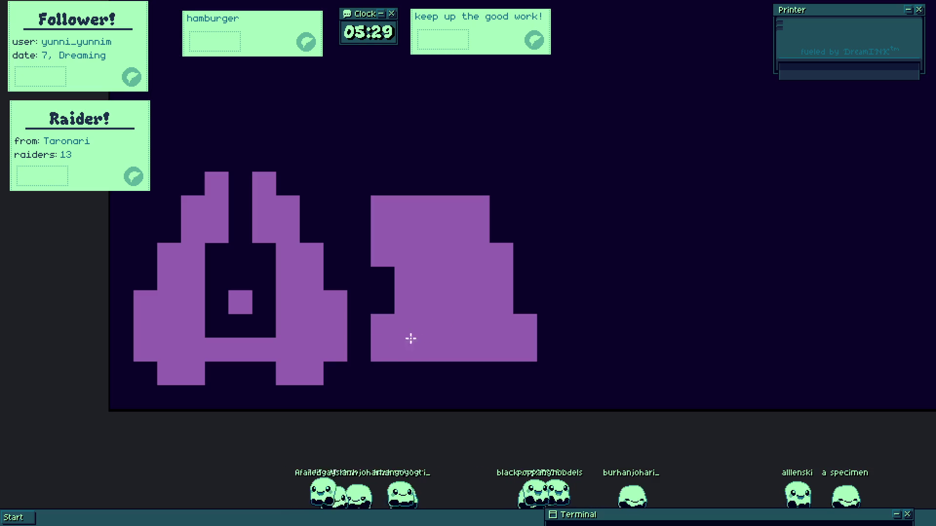
Erase cells and carve a channel through the block to form a zigzag.
{"action": "mouse_move", "coordinate": [409, 336]}
{"action": "left_mouse_down"}
{"action": "mouse_move", "coordinate": [401, 318]}
{"action": "mouse_move", "coordinate": [423, 297]}
{"action": "left_mouse_up"}
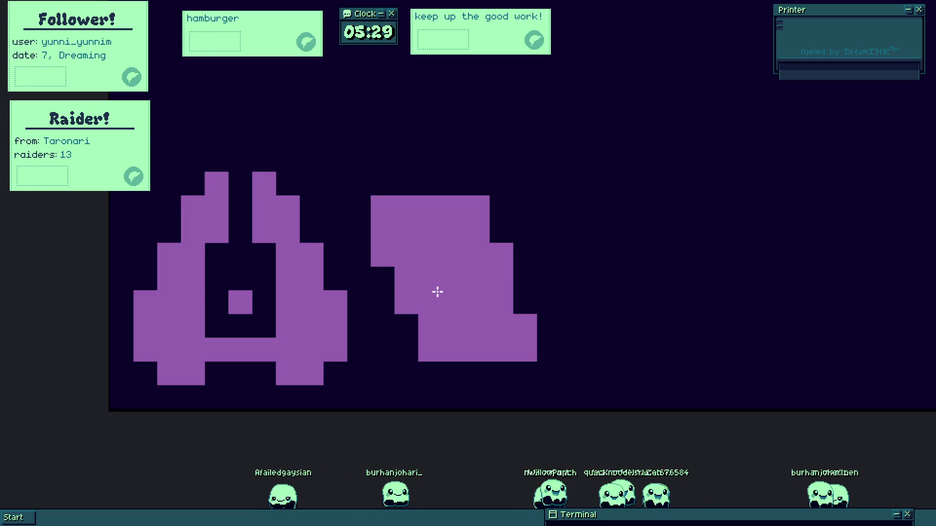
{"action": "scroll", "coordinate": [437, 292], "scroll_direction": "right", "scroll_amount": 3}
{"action": "left_click", "coordinate": [385, 246]}
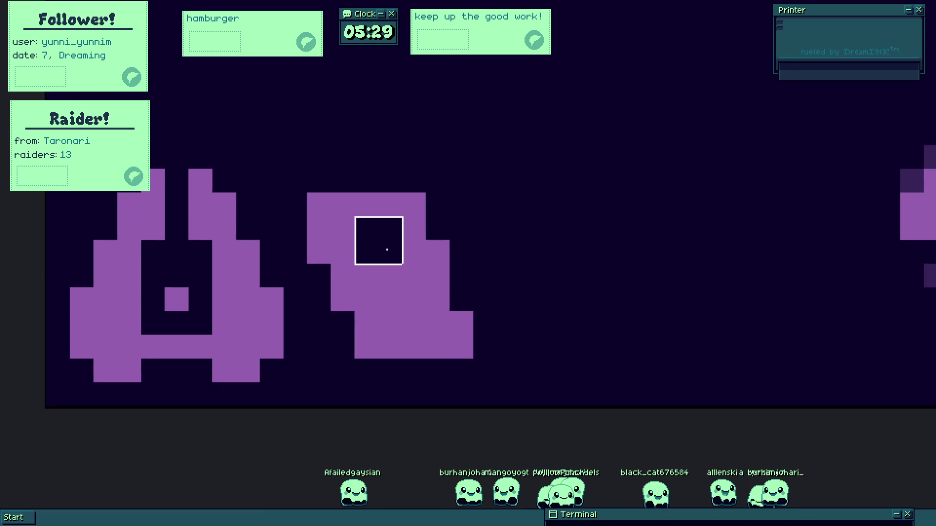
{"action": "mouse_move", "coordinate": [386, 250]}
{"action": "left_mouse_down"}
{"action": "mouse_move", "coordinate": [434, 319]}
{"action": "mouse_move", "coordinate": [450, 283]}
{"action": "left_mouse_up"}
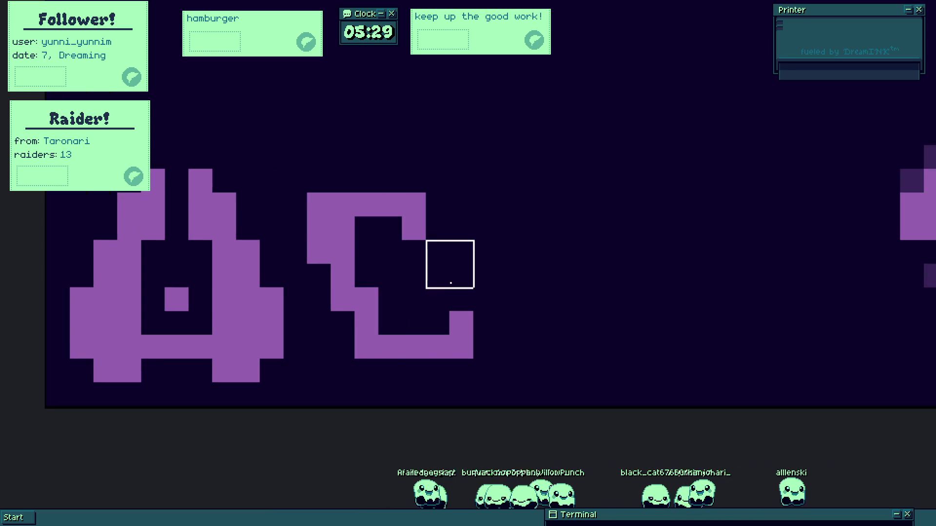
{"action": "scroll", "coordinate": [342, 229], "scroll_direction": "down", "scroll_amount": 5}
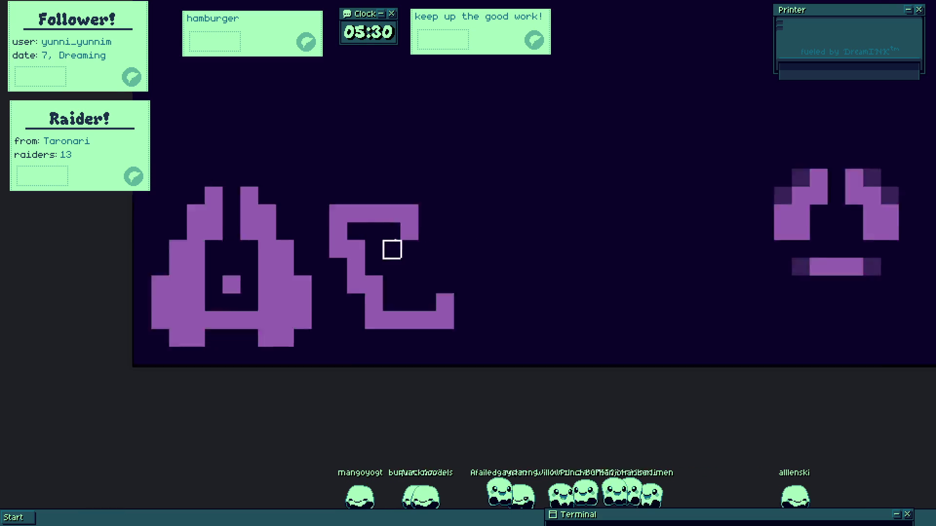
{"action": "scroll", "coordinate": [431, 288], "scroll_direction": "up", "scroll_amount": 4}
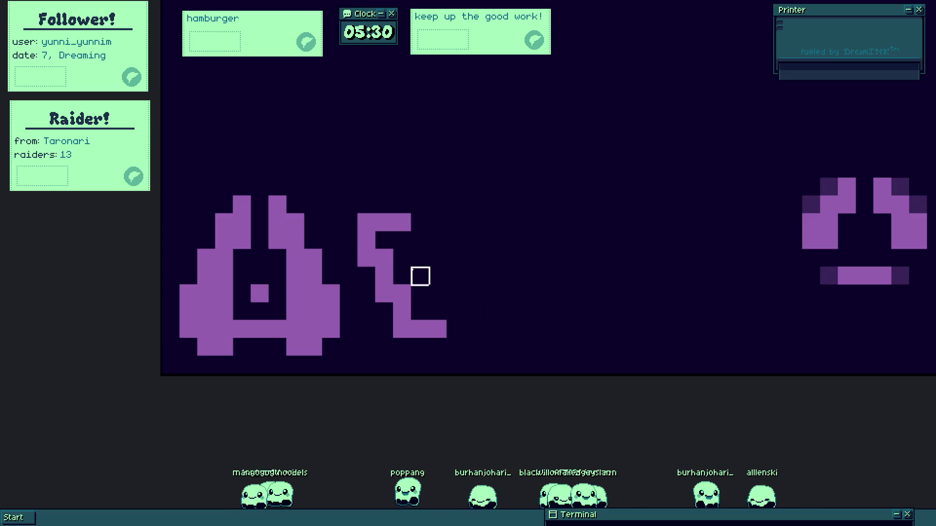
Paint the second zigzag tile beside the first.
{"action": "scroll", "coordinate": [420, 276], "scroll_direction": "down", "scroll_amount": 4}
{"action": "scroll", "coordinate": [425, 290], "scroll_direction": "up", "scroll_amount": 4}
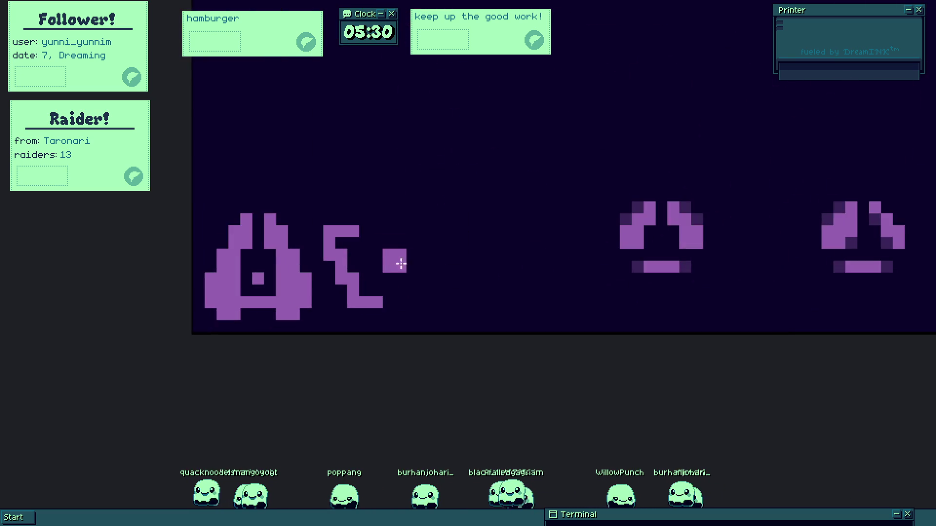
{"action": "scroll", "coordinate": [396, 259], "scroll_direction": "up", "scroll_amount": 2}
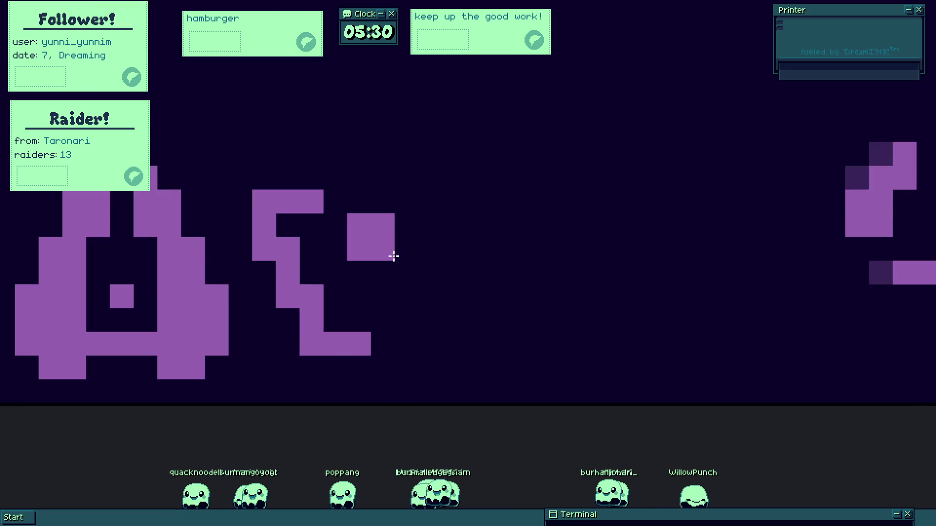
{"action": "mouse_move", "coordinate": [403, 257]}
{"action": "left_mouse_down"}
{"action": "mouse_move", "coordinate": [420, 291]}
{"action": "mouse_move", "coordinate": [397, 276]}
{"action": "mouse_move", "coordinate": [426, 309]}
{"action": "mouse_move", "coordinate": [420, 263]}
{"action": "mouse_move", "coordinate": [432, 277]}
{"action": "left_mouse_up"}
{"action": "scroll", "coordinate": [412, 297], "scroll_direction": "down", "scroll_amount": 3}
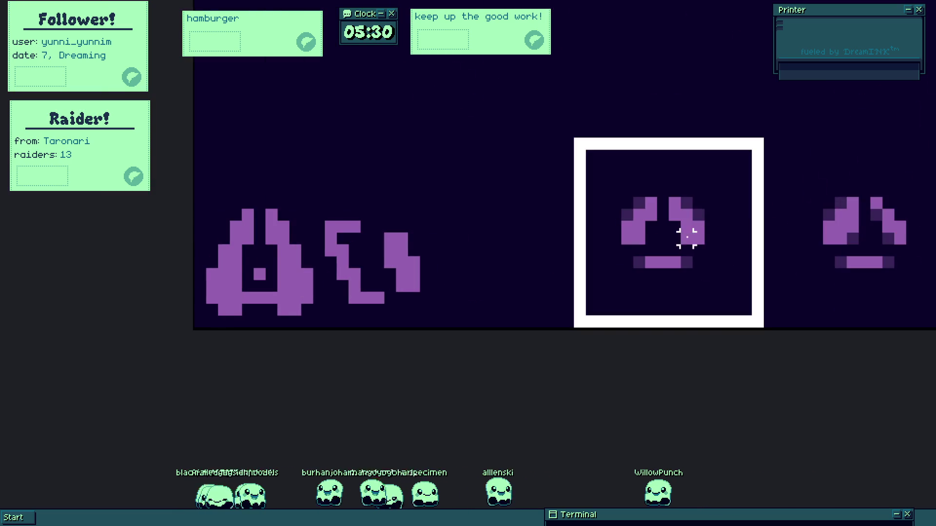
Move the two face sprites to the left.
{"action": "left_click", "coordinate": [764, 239]}
{"action": "mouse_move", "coordinate": [765, 238]}
{"action": "left_mouse_down"}
{"action": "mouse_move", "coordinate": [639, 244]}
{"action": "mouse_move", "coordinate": [267, 293]}
{"action": "left_mouse_up"}
{"action": "scroll", "coordinate": [267, 293], "scroll_direction": "down", "scroll_amount": 8}
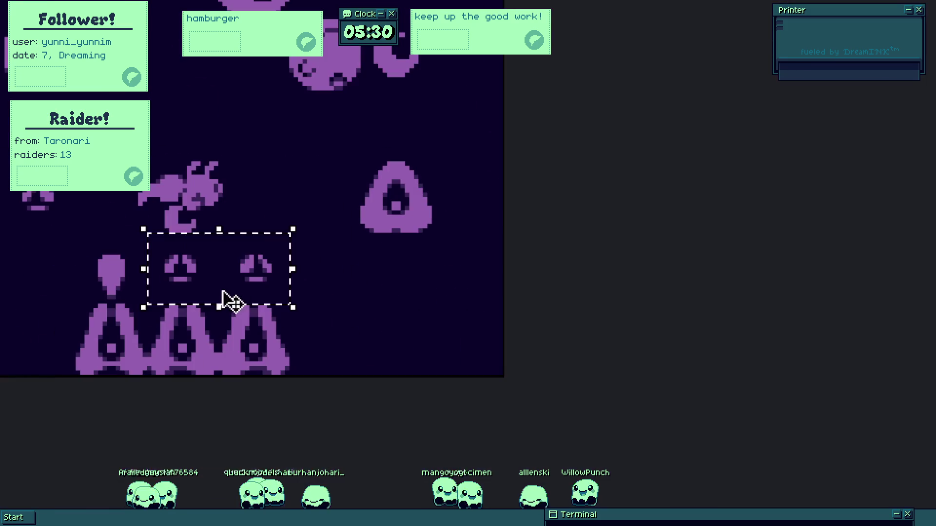
{"action": "scroll", "coordinate": [308, 283], "scroll_direction": "up", "scroll_amount": 2}
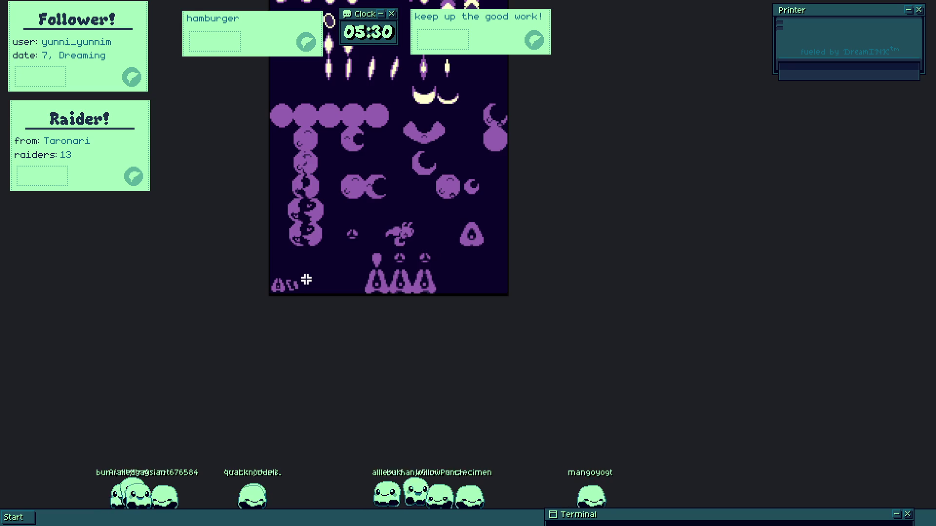
{"action": "scroll", "coordinate": [306, 280], "scroll_direction": "up", "scroll_amount": 4}
{"action": "left_click_drag", "start_coordinate": [292, 292], "coordinate": [516, 244]}
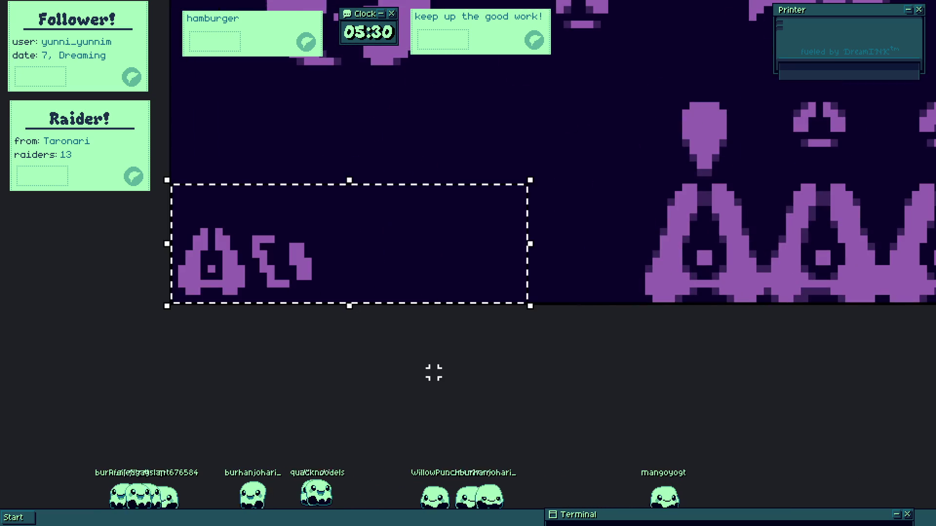
{"action": "left_click", "coordinate": [433, 373]}
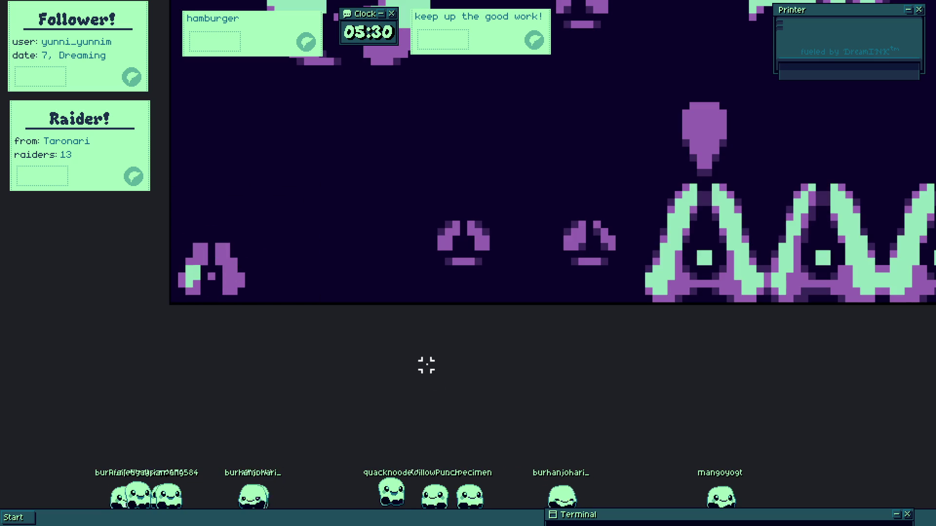
Move the small face block up above the arch creatures.
{"action": "key", "text": "b"}
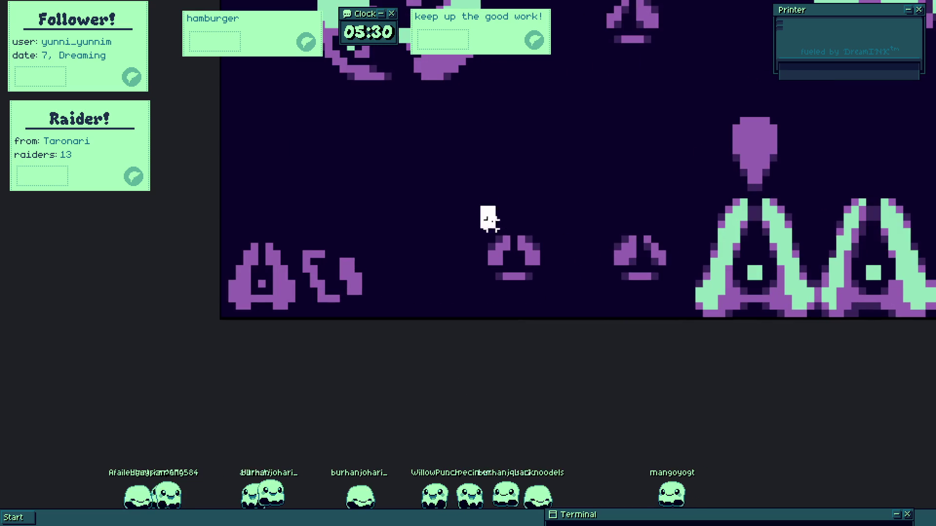
{"action": "left_click_drag", "start_coordinate": [483, 208], "coordinate": [632, 305]}
{"action": "mouse_move", "coordinate": [470, 188]}
{"action": "left_mouse_down"}
{"action": "mouse_move", "coordinate": [495, 247]}
{"action": "mouse_move", "coordinate": [889, 179]}
{"action": "left_mouse_up"}
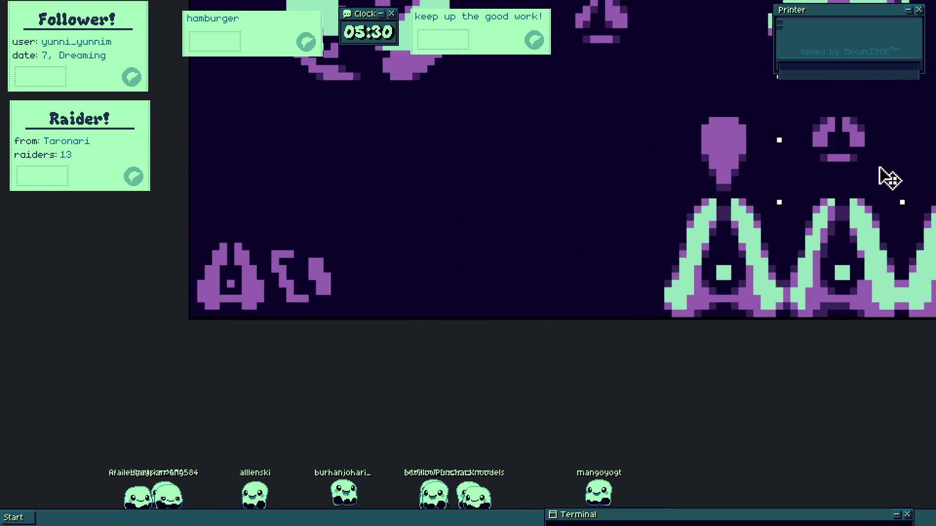
{"action": "scroll", "coordinate": [298, 283], "scroll_direction": "up", "scroll_amount": 3}
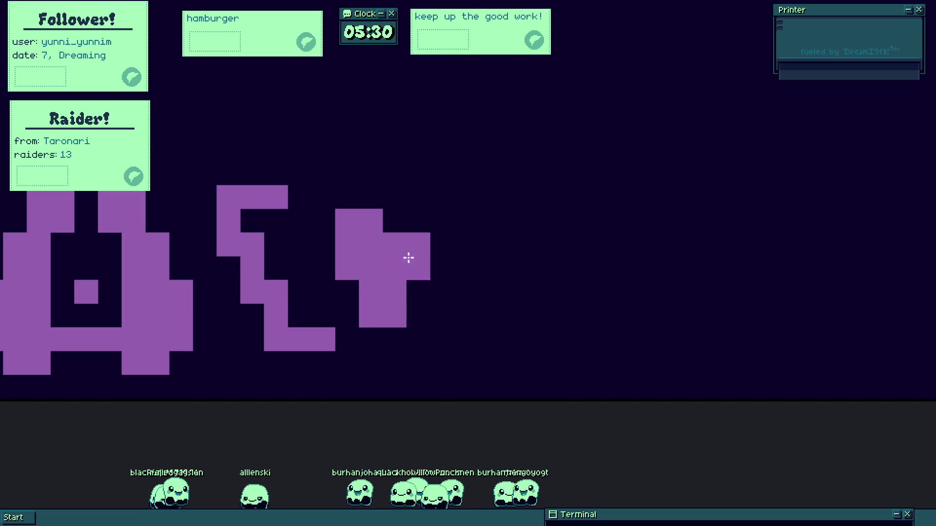
Reshape the new tile into a third zigzag and paint another tile beside the zigzags.
{"action": "mouse_move", "coordinate": [269, 286]}
{"action": "left_mouse_down"}
{"action": "mouse_move", "coordinate": [260, 243]}
{"action": "mouse_move", "coordinate": [228, 197]}
{"action": "left_mouse_up"}
{"action": "left_click", "coordinate": [253, 291]}
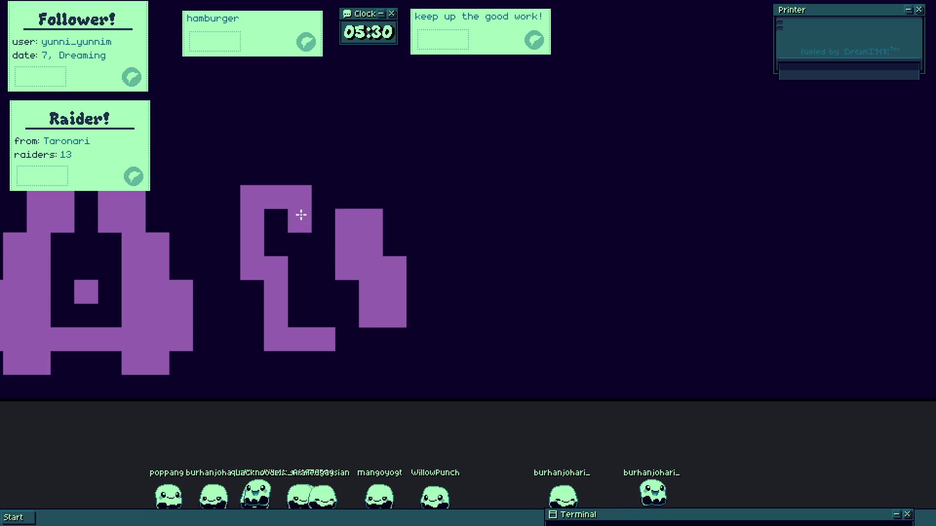
{"action": "scroll", "coordinate": [356, 298], "scroll_direction": "down", "scroll_amount": 5}
{"action": "scroll", "coordinate": [385, 317], "scroll_direction": "up", "scroll_amount": 5}
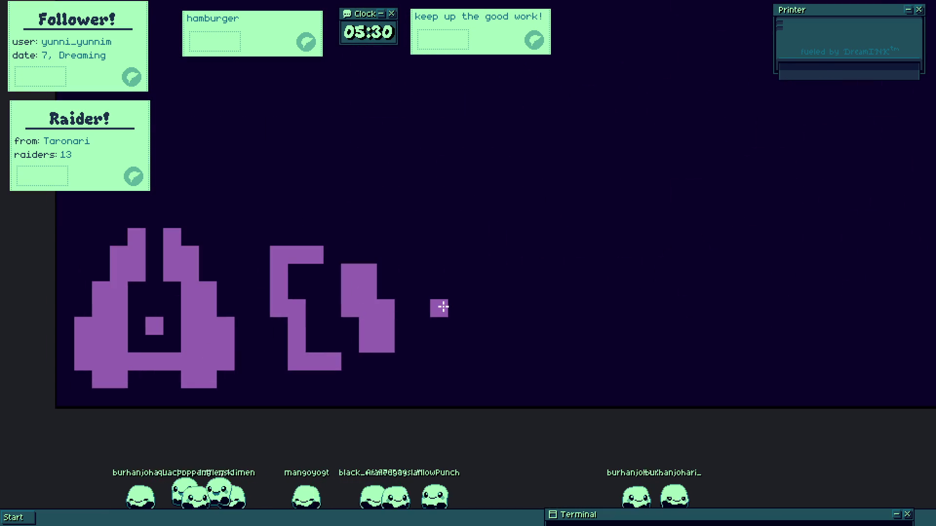
{"action": "scroll", "coordinate": [447, 306], "scroll_direction": "up", "scroll_amount": 2}
{"action": "mouse_move", "coordinate": [434, 286]}
{"action": "left_mouse_down"}
{"action": "mouse_move", "coordinate": [419, 284]}
{"action": "mouse_move", "coordinate": [460, 328]}
{"action": "mouse_move", "coordinate": [426, 288]}
{"action": "left_mouse_up"}
{"action": "scroll", "coordinate": [441, 314], "scroll_direction": "down", "scroll_amount": 5}
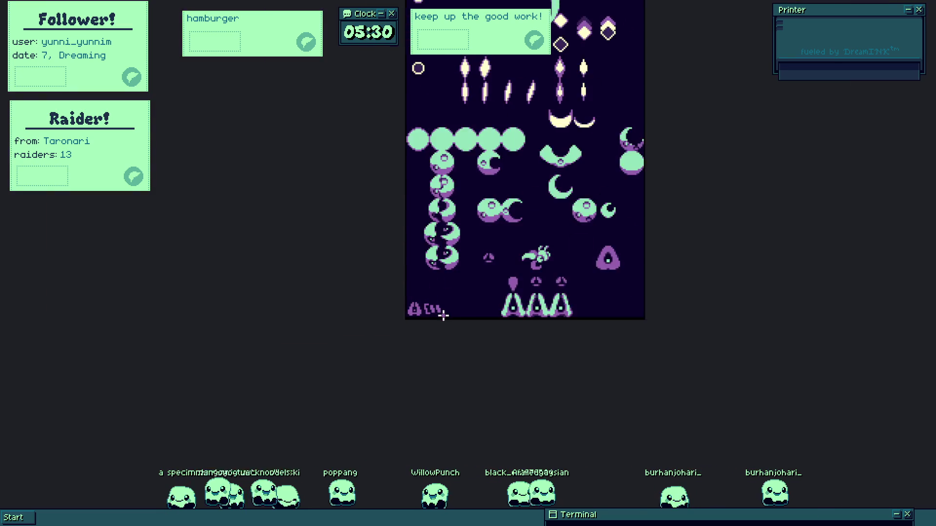
{"action": "scroll", "coordinate": [445, 322], "scroll_direction": "up", "scroll_amount": 2}
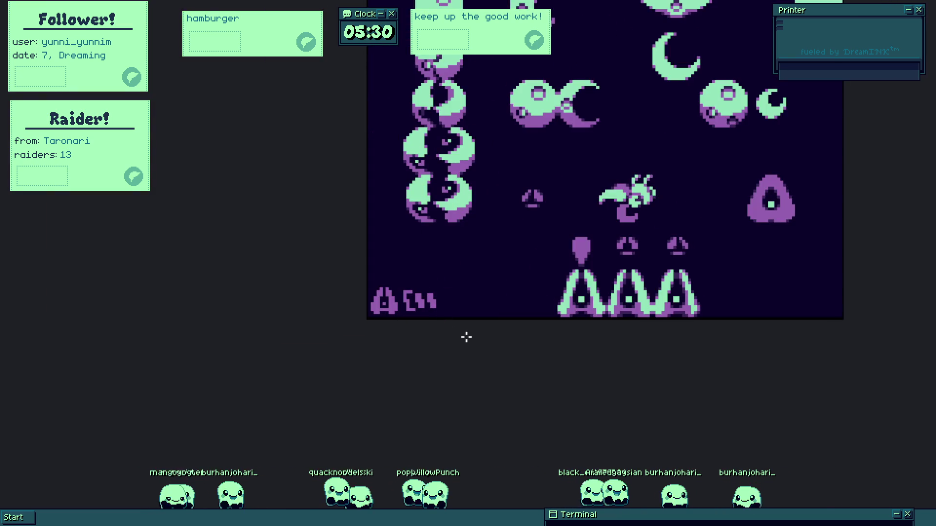
{"action": "scroll", "coordinate": [448, 300], "scroll_direction": "up", "scroll_amount": 3}
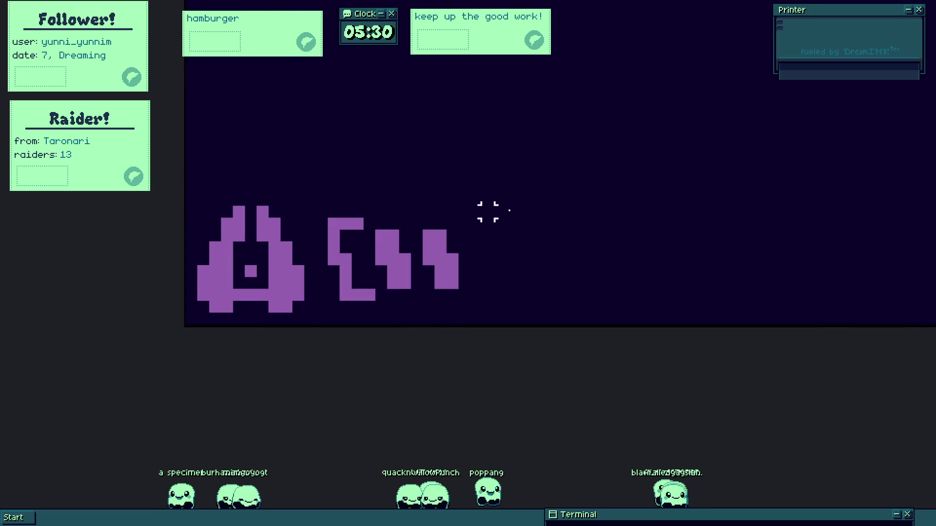
Copy and flip the bracket into a closing bracket, move it right, and duplicate a zigzag.
{"action": "mouse_move", "coordinate": [376, 216]}
{"action": "left_mouse_down"}
{"action": "mouse_move", "coordinate": [324, 304]}
{"action": "mouse_move", "coordinate": [378, 279]}
{"action": "mouse_move", "coordinate": [516, 287]}
{"action": "left_mouse_up"}
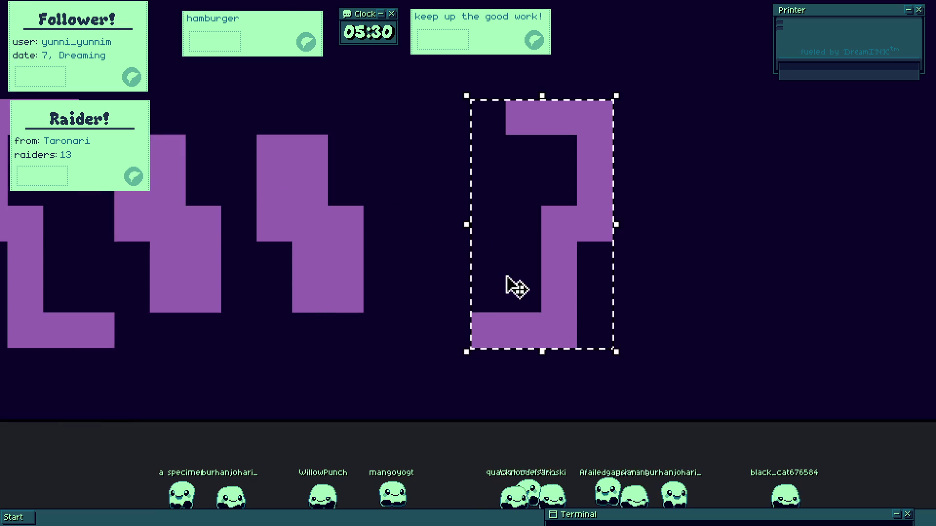
{"action": "scroll", "coordinate": [517, 287], "scroll_direction": "up", "scroll_amount": 3}
{"action": "key", "text": "shift+v"}
{"action": "left_click_drag", "start_coordinate": [548, 282], "coordinate": [736, 268]}
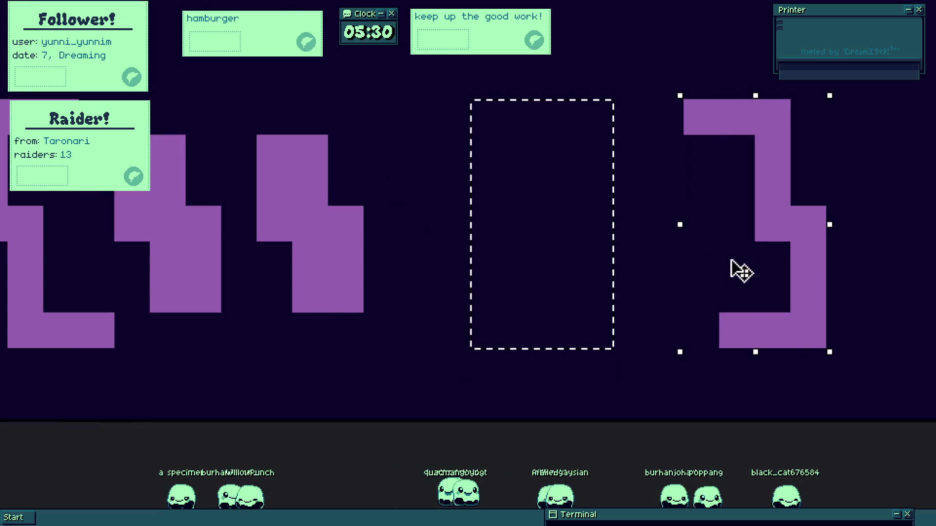
{"action": "scroll", "coordinate": [359, 273], "scroll_direction": "down", "scroll_amount": 5}
{"action": "scroll", "coordinate": [358, 272], "scroll_direction": "up", "scroll_amount": 3}
{"action": "mouse_move", "coordinate": [334, 177]}
{"action": "left_mouse_down"}
{"action": "mouse_move", "coordinate": [418, 303]}
{"action": "mouse_move", "coordinate": [470, 276]}
{"action": "mouse_move", "coordinate": [470, 300]}
{"action": "left_mouse_up"}
{"action": "scroll", "coordinate": [330, 309], "scroll_direction": "down", "scroll_amount": 4}
Paint a short bar in the gap and trim its cells into the first dash.
{"action": "scroll", "coordinate": [324, 263], "scroll_direction": "up", "scroll_amount": 2}
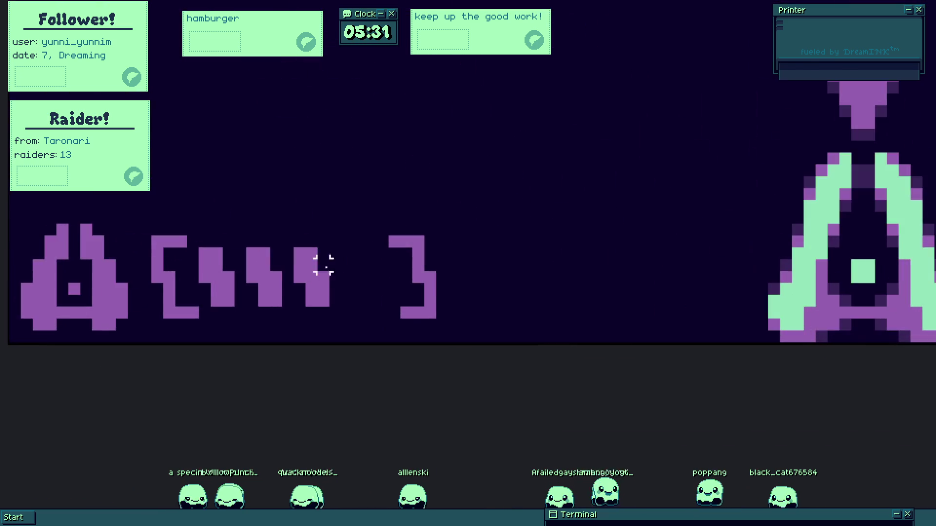
{"action": "scroll", "coordinate": [349, 273], "scroll_direction": "up", "scroll_amount": 1}
{"action": "key", "text": "b"}
{"action": "left_click_drag", "start_coordinate": [348, 276], "coordinate": [369, 277]}
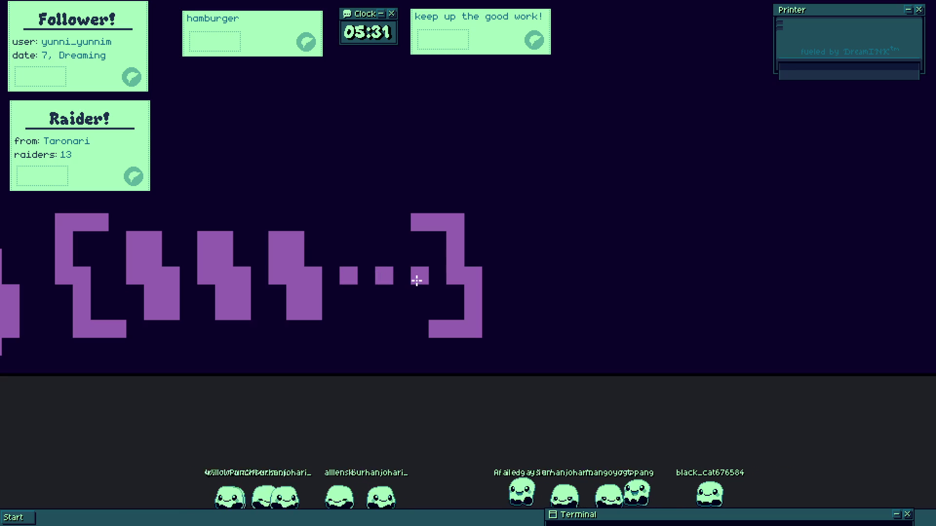
{"action": "scroll", "coordinate": [377, 301], "scroll_direction": "down", "scroll_amount": 4}
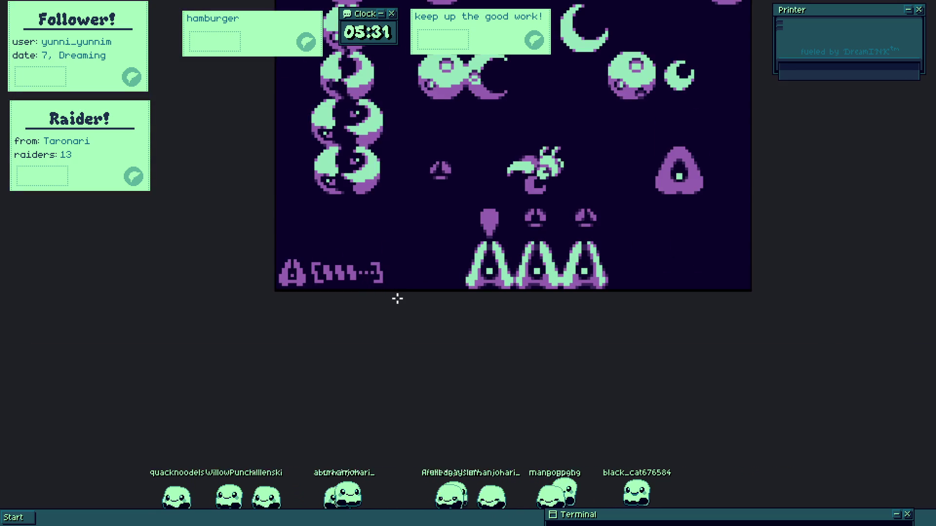
{"action": "scroll", "coordinate": [356, 276], "scroll_direction": "up", "scroll_amount": 4}
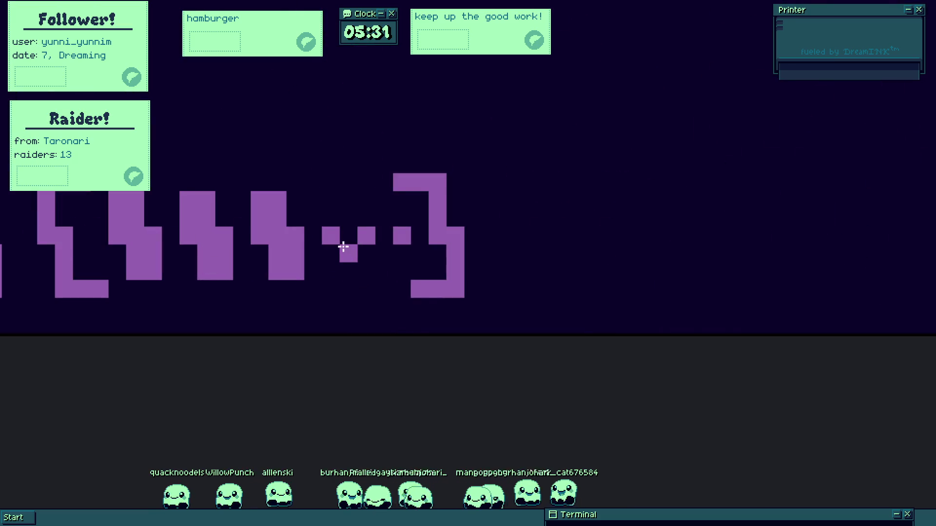
{"action": "scroll", "coordinate": [330, 240], "scroll_direction": "up", "scroll_amount": 1}
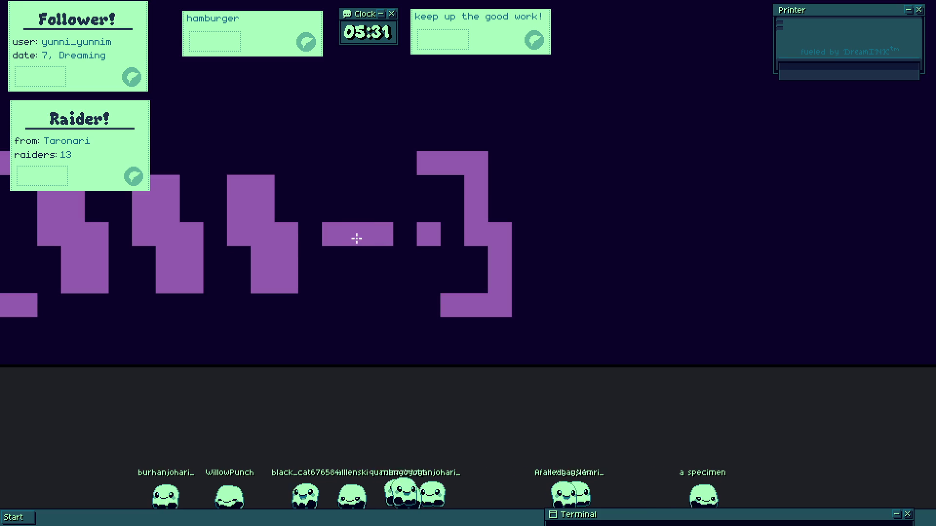
{"action": "scroll", "coordinate": [356, 239], "scroll_direction": "up", "scroll_amount": 1}
{"action": "left_click", "coordinate": [320, 231]}
{"action": "left_click", "coordinate": [384, 226]}
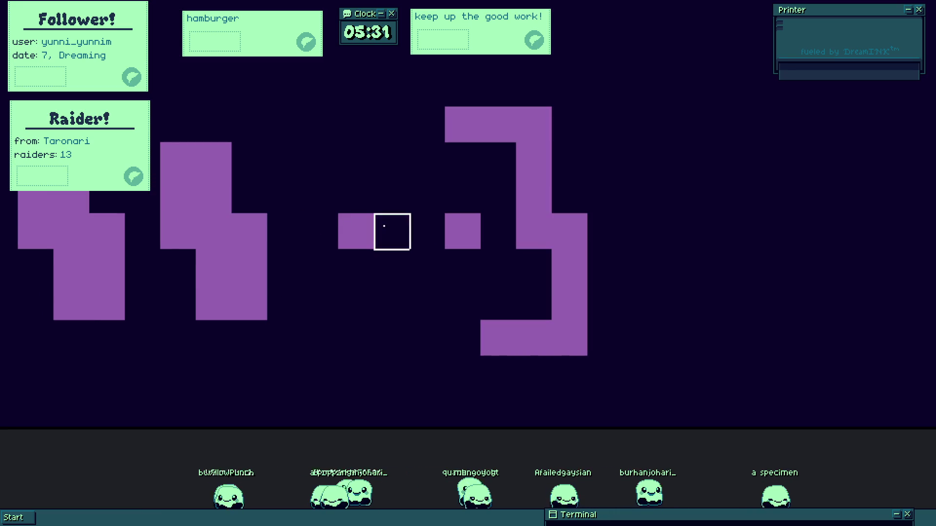
{"action": "left_click", "coordinate": [387, 229]}
{"action": "left_click", "coordinate": [462, 232]}
{"action": "scroll", "coordinate": [462, 232], "scroll_direction": "down", "scroll_amount": 3}
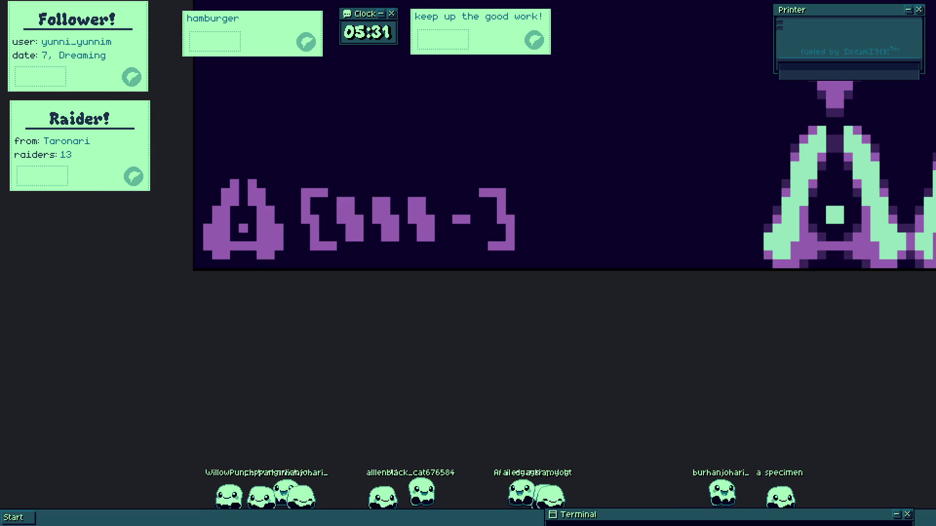
Shift the closing bracket further right and paint a two-cell second dash.
{"action": "mouse_move", "coordinate": [470, 188]}
{"action": "left_mouse_down"}
{"action": "mouse_move", "coordinate": [528, 264]}
{"action": "mouse_move", "coordinate": [551, 256]}
{"action": "left_mouse_up"}
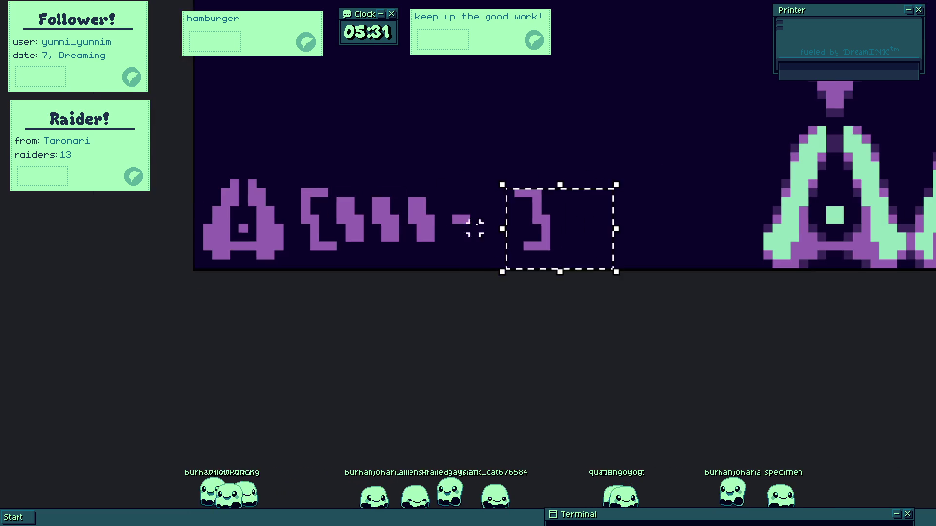
{"action": "scroll", "coordinate": [474, 228], "scroll_direction": "up", "scroll_amount": 3}
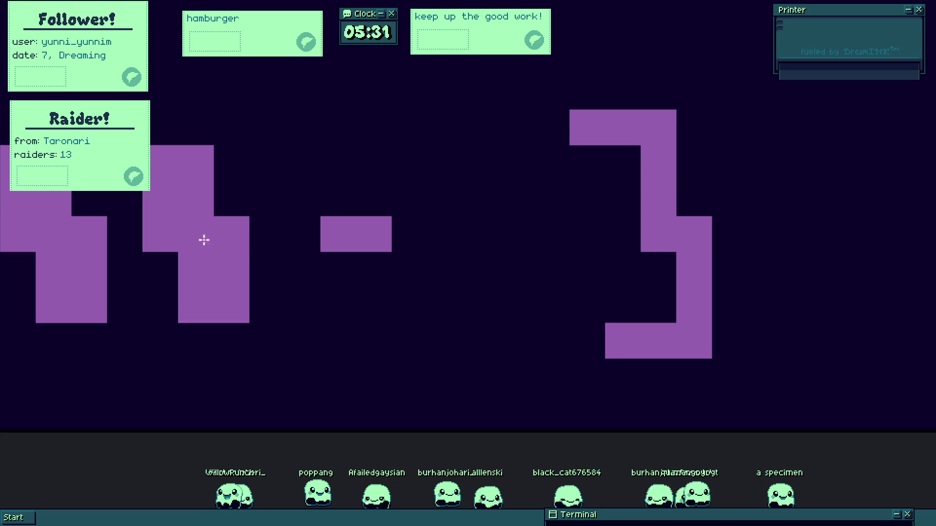
{"action": "left_click", "coordinate": [265, 243]}
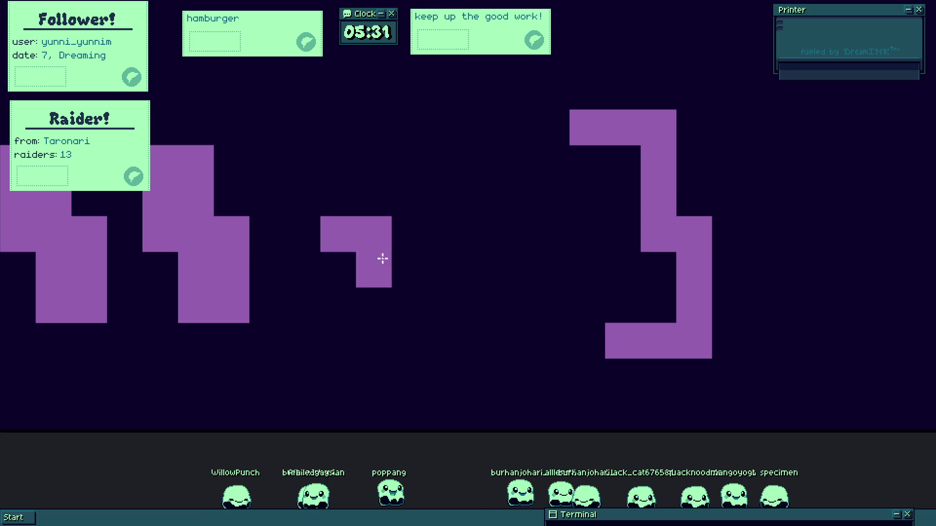
{"action": "left_click", "coordinate": [505, 236]}
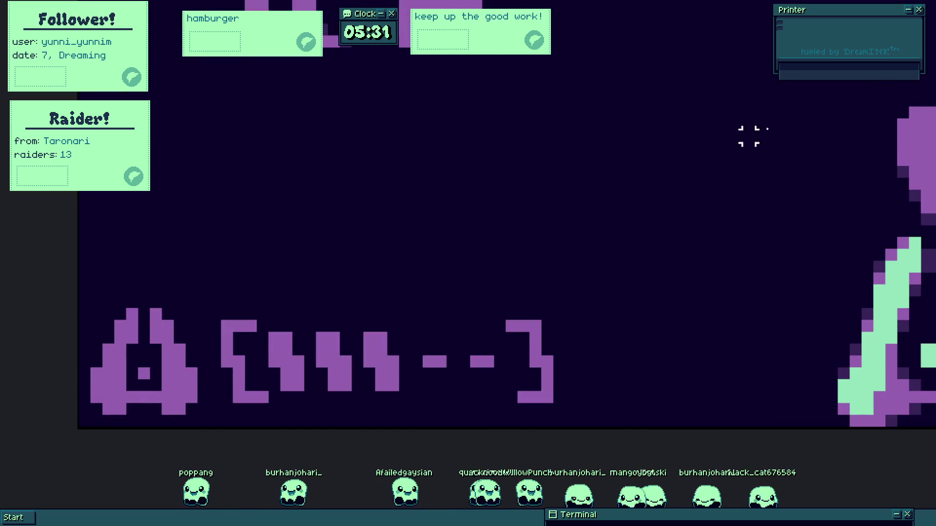
Select the whole bracketed health bar and reposition it slightly lower.
{"action": "left_click_drag", "start_coordinate": [229, 301], "coordinate": [568, 438]}
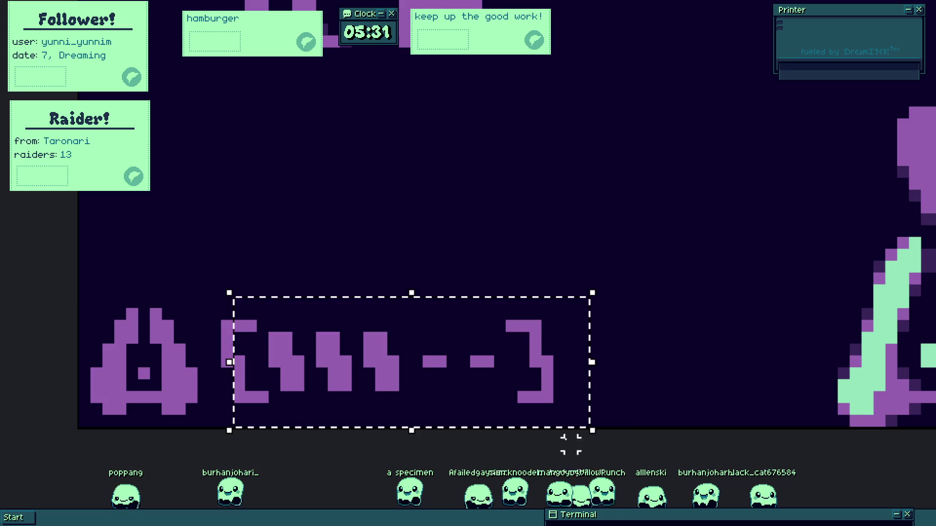
{"action": "left_click_drag", "start_coordinate": [234, 361], "coordinate": [218, 309]}
{"action": "mouse_move", "coordinate": [337, 388]}
{"action": "left_mouse_down"}
{"action": "mouse_move", "coordinate": [337, 400]}
{"action": "mouse_move", "coordinate": [323, 397]}
{"action": "left_mouse_up"}
{"action": "key", "text": "Escape"}
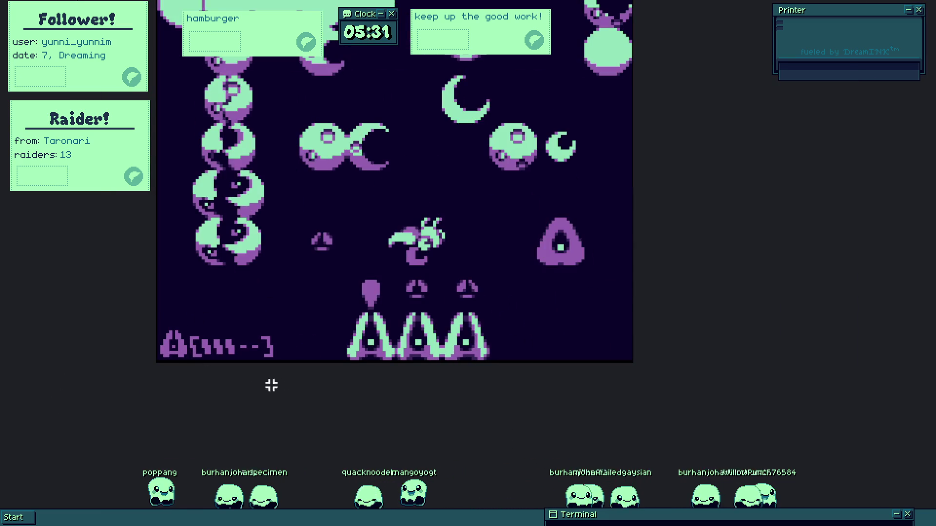
Paint over the leading icon's hole and ear notch so it becomes solid.
{"action": "scroll", "coordinate": [265, 376], "scroll_direction": "up", "scroll_amount": 2}
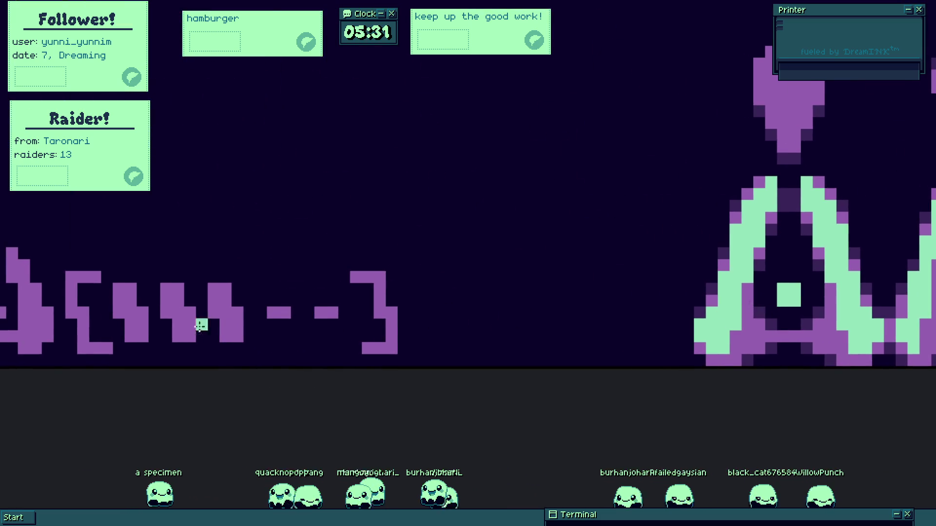
{"action": "scroll", "coordinate": [142, 314], "scroll_direction": "up", "scroll_amount": 1}
{"action": "mouse_move", "coordinate": [115, 314]}
{"action": "left_mouse_down"}
{"action": "mouse_move", "coordinate": [213, 326]}
{"action": "mouse_move", "coordinate": [235, 341]}
{"action": "mouse_move", "coordinate": [313, 322]}
{"action": "mouse_move", "coordinate": [306, 320]}
{"action": "left_mouse_up"}
{"action": "scroll", "coordinate": [300, 341], "scroll_direction": "down", "scroll_amount": 4}
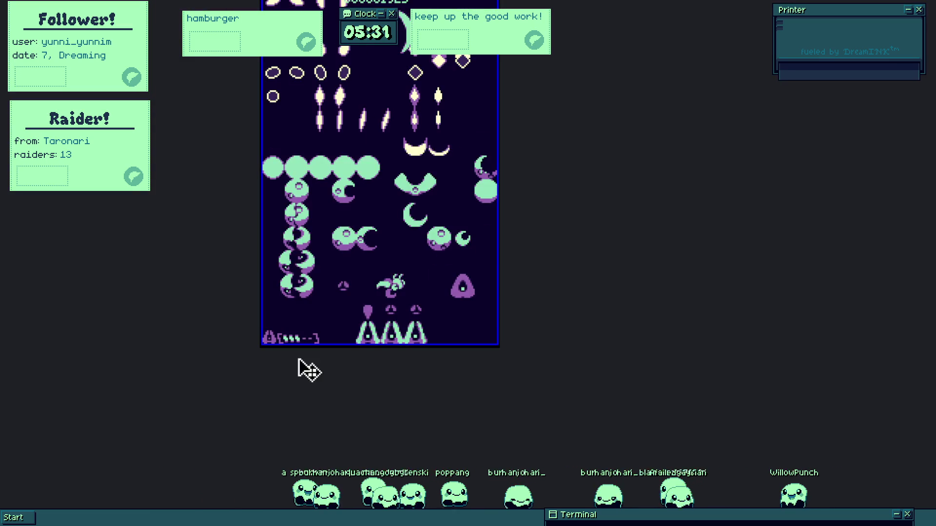
{"action": "scroll", "coordinate": [300, 357], "scroll_direction": "up", "scroll_amount": 4}
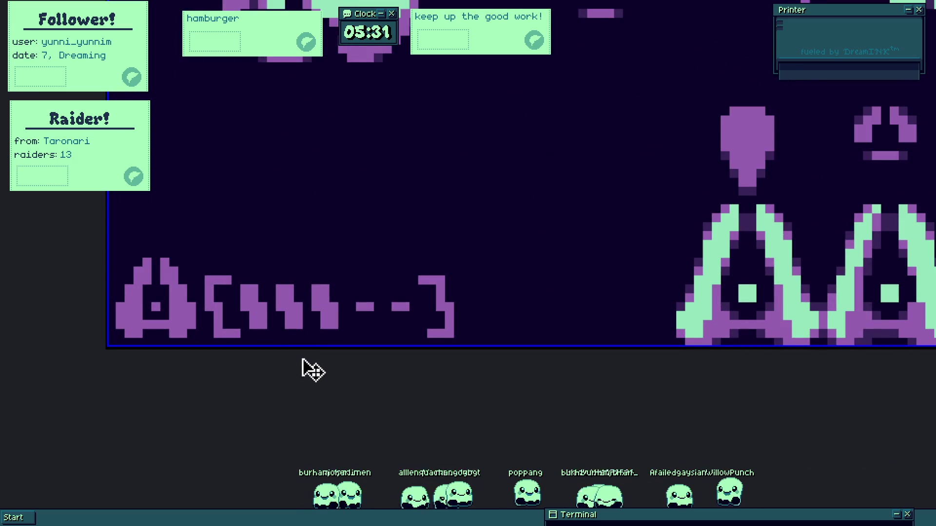
{"action": "scroll", "coordinate": [315, 329], "scroll_direction": "up", "scroll_amount": 1}
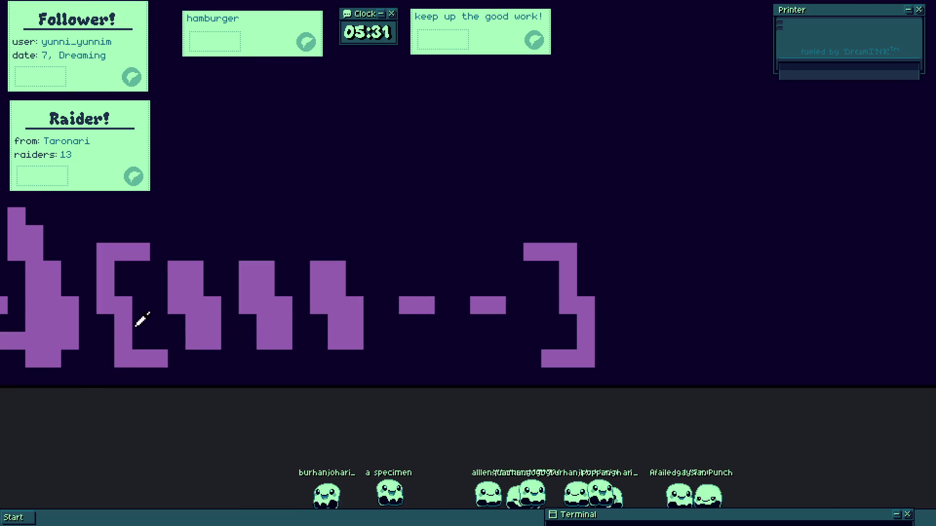
{"action": "scroll", "coordinate": [307, 318], "scroll_direction": "left", "scroll_amount": 5}
{"action": "left_click_drag", "start_coordinate": [295, 319], "coordinate": [275, 281]}
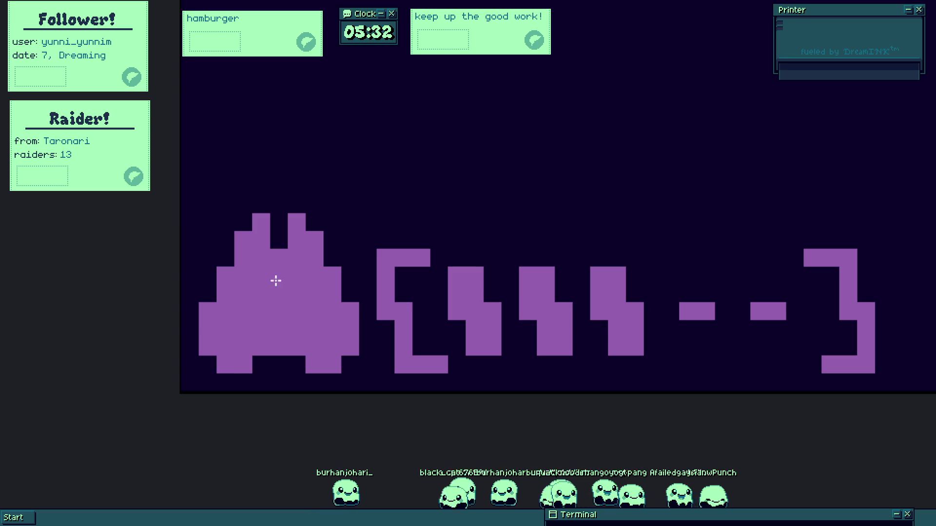
{"action": "scroll", "coordinate": [307, 309], "scroll_direction": "down", "scroll_amount": 3}
{"action": "scroll", "coordinate": [334, 290], "scroll_direction": "up", "scroll_amount": 3}
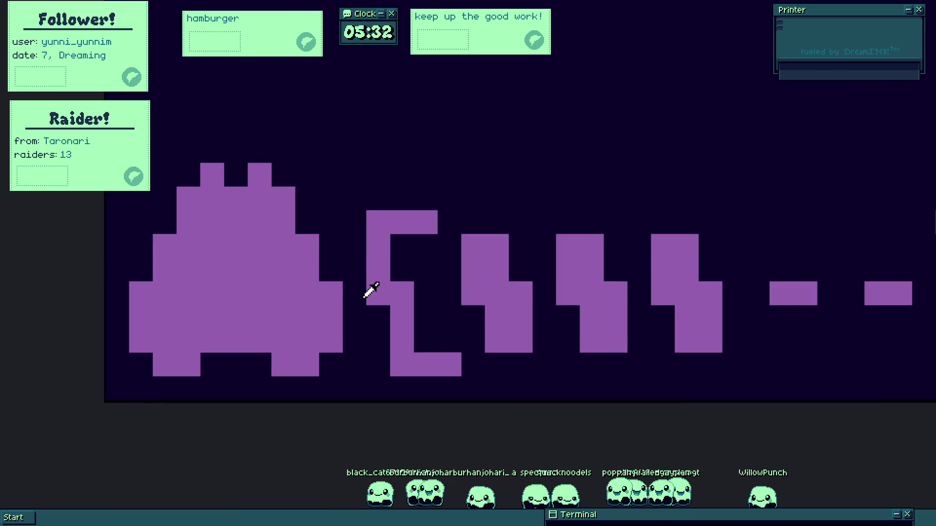
{"action": "left_click", "coordinate": [215, 258]}
{"action": "key", "text": "ctrl+z"}
{"action": "left_click", "coordinate": [230, 240]}
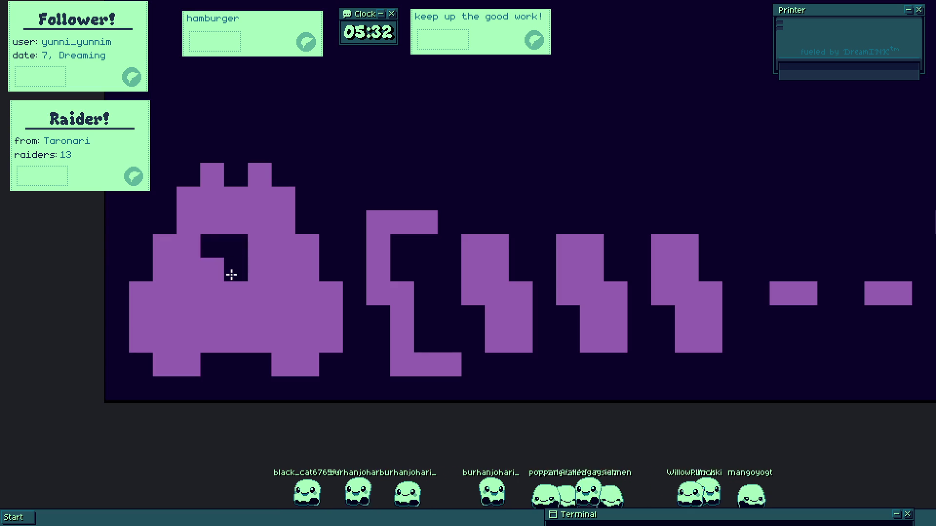
{"action": "key", "text": "ctrl+z"}
{"action": "left_click", "coordinate": [215, 240]}
{"action": "key", "text": "ctrl+z"}
{"action": "mouse_move", "coordinate": [215, 222]}
{"action": "left_mouse_down"}
{"action": "mouse_move", "coordinate": [236, 223]}
{"action": "mouse_move", "coordinate": [255, 269]}
{"action": "mouse_move", "coordinate": [211, 293]}
{"action": "mouse_move", "coordinate": [246, 319]}
{"action": "left_mouse_up"}
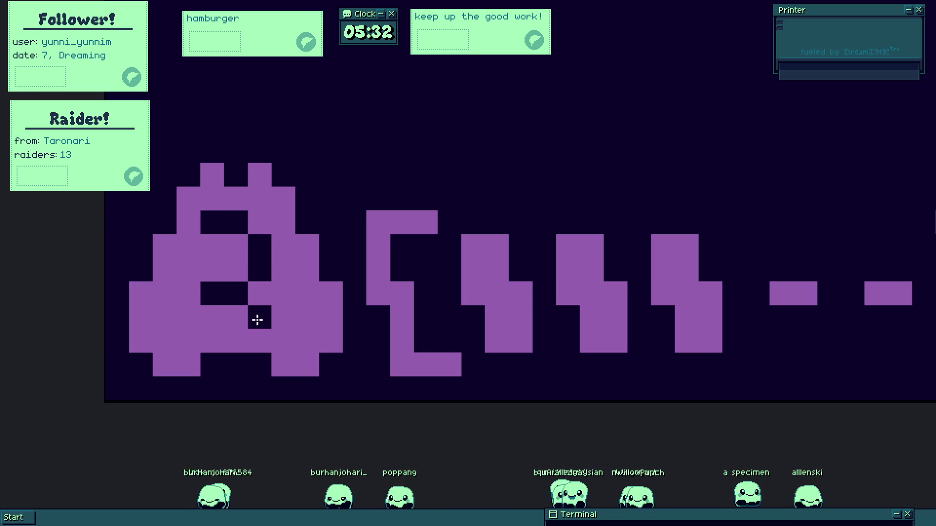
{"action": "key", "text": "ctrl+z"}
{"action": "left_click", "coordinate": [215, 325]}
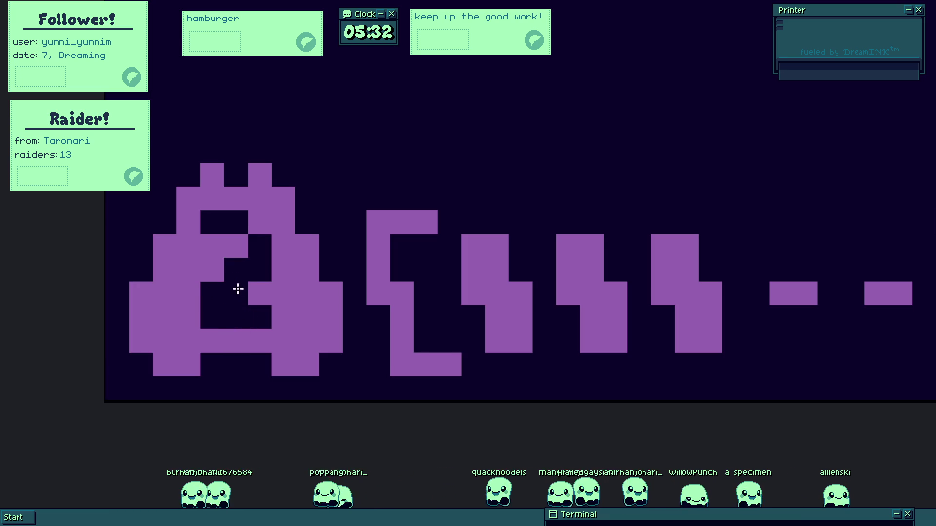
{"action": "left_click", "coordinate": [213, 293]}
{"action": "left_click", "coordinate": [257, 314]}
{"action": "left_click", "coordinate": [262, 268]}
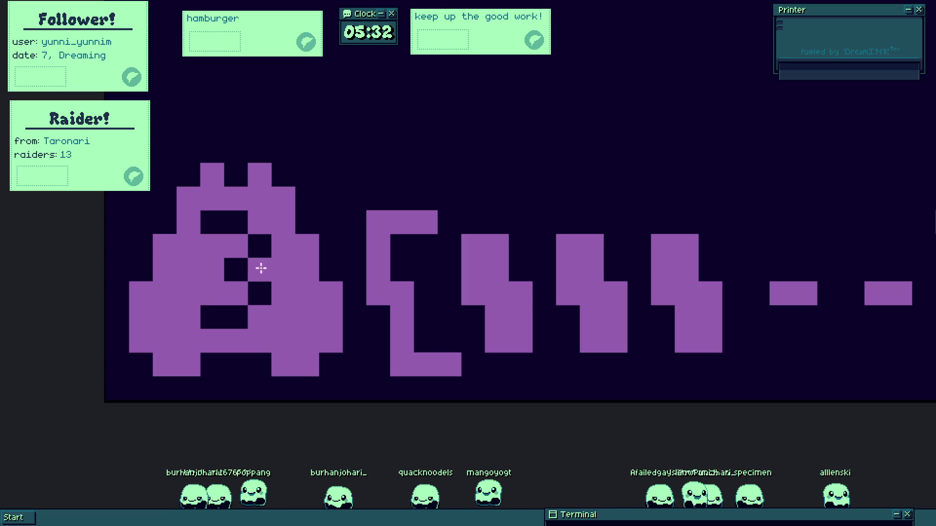
{"action": "key", "text": "Escape"}
{"action": "key", "text": "Escape"}
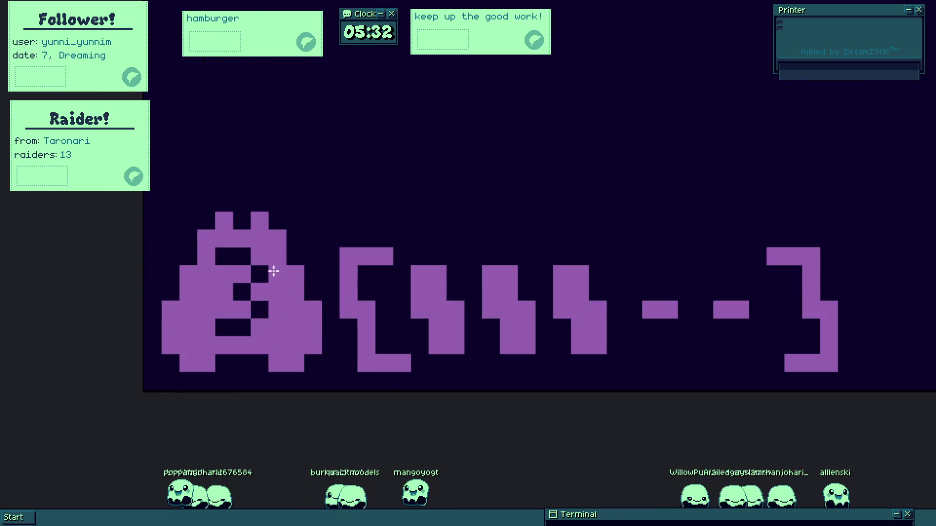
{"action": "left_click", "coordinate": [174, 282]}
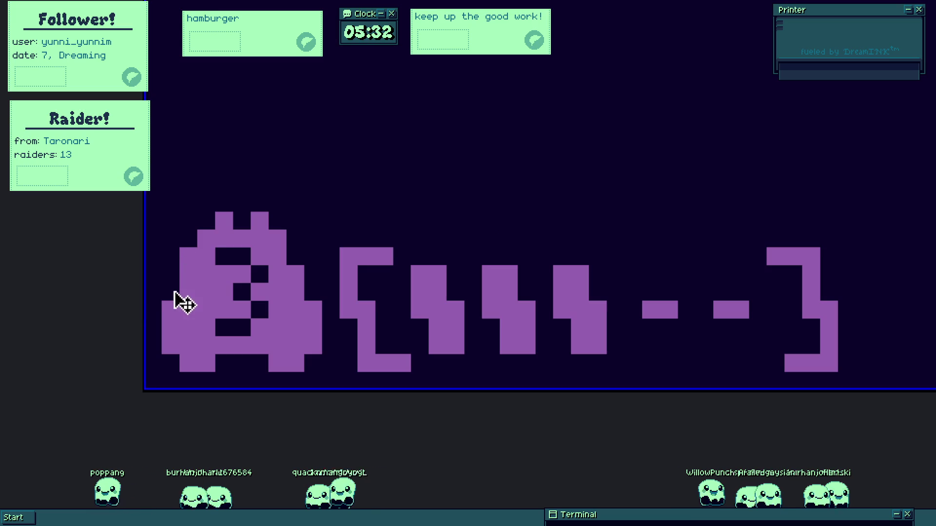
{"action": "left_click", "coordinate": [204, 213]}
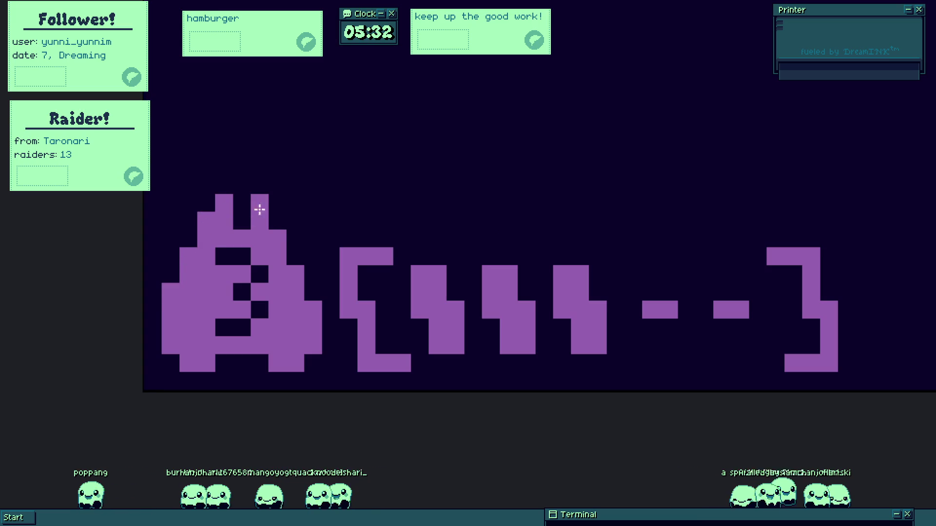
{"action": "mouse_move", "coordinate": [273, 287]}
{"action": "left_mouse_down"}
{"action": "mouse_move", "coordinate": [211, 251]}
{"action": "mouse_move", "coordinate": [232, 326]}
{"action": "left_mouse_up"}
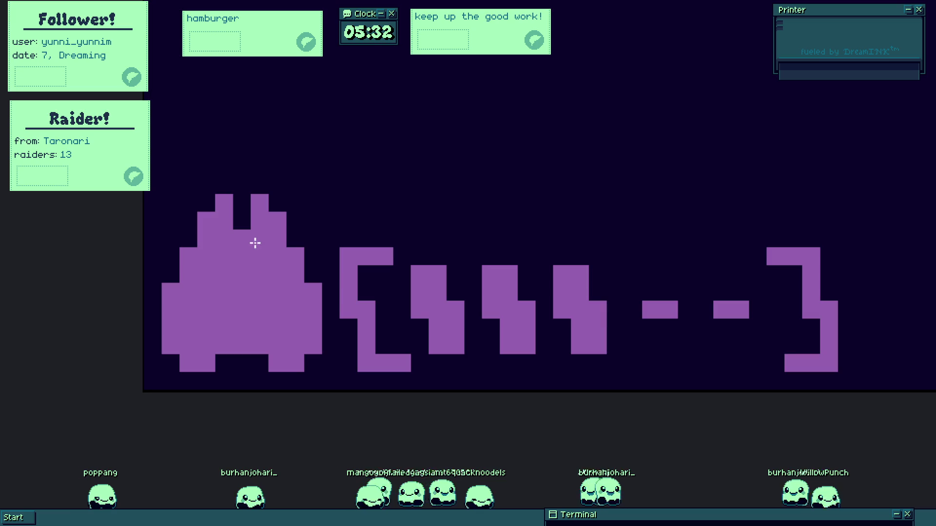
Mark a dark pixel and draw a dark stroke across the icon.
{"action": "left_click_drag", "start_coordinate": [240, 256], "coordinate": [324, 256]}
{"action": "scroll", "coordinate": [363, 236], "scroll_direction": "up", "scroll_amount": 1}
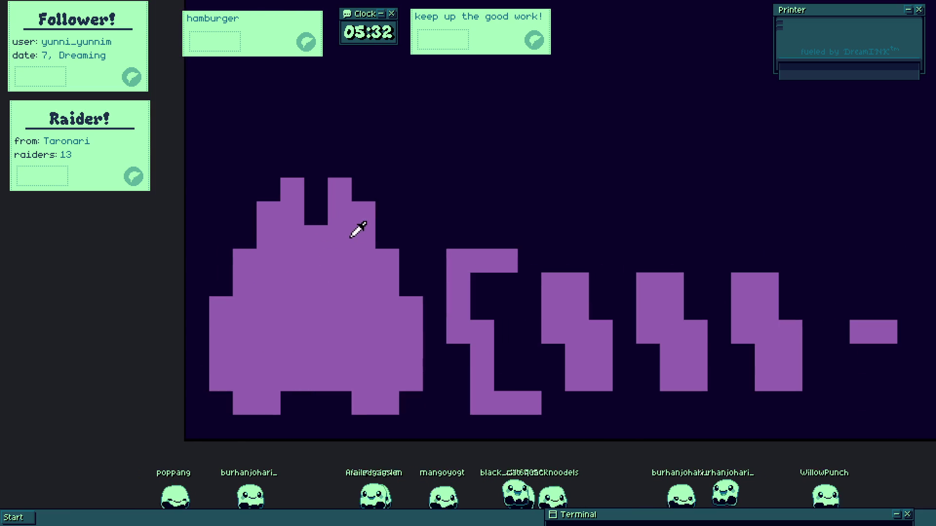
{"action": "scroll", "coordinate": [464, 296], "scroll_direction": "up", "scroll_amount": 1}
{"action": "left_click", "coordinate": [245, 260]}
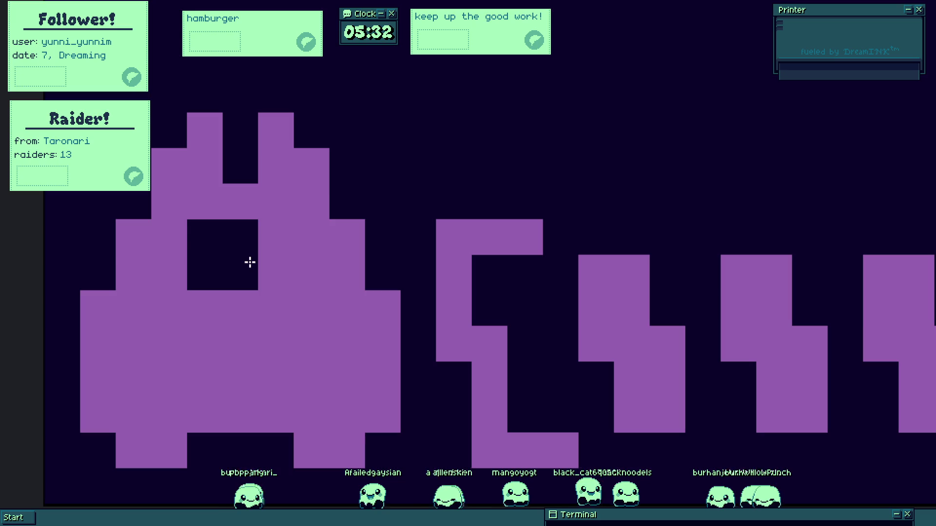
{"action": "mouse_move", "coordinate": [251, 242]}
{"action": "left_mouse_down"}
{"action": "mouse_move", "coordinate": [267, 246]}
{"action": "mouse_move", "coordinate": [264, 305]}
{"action": "mouse_move", "coordinate": [278, 349]}
{"action": "mouse_move", "coordinate": [234, 347]}
{"action": "mouse_move", "coordinate": [215, 262]}
{"action": "mouse_move", "coordinate": [209, 371]}
{"action": "left_mouse_up"}
{"action": "scroll", "coordinate": [249, 308], "scroll_direction": "down", "scroll_amount": 3}
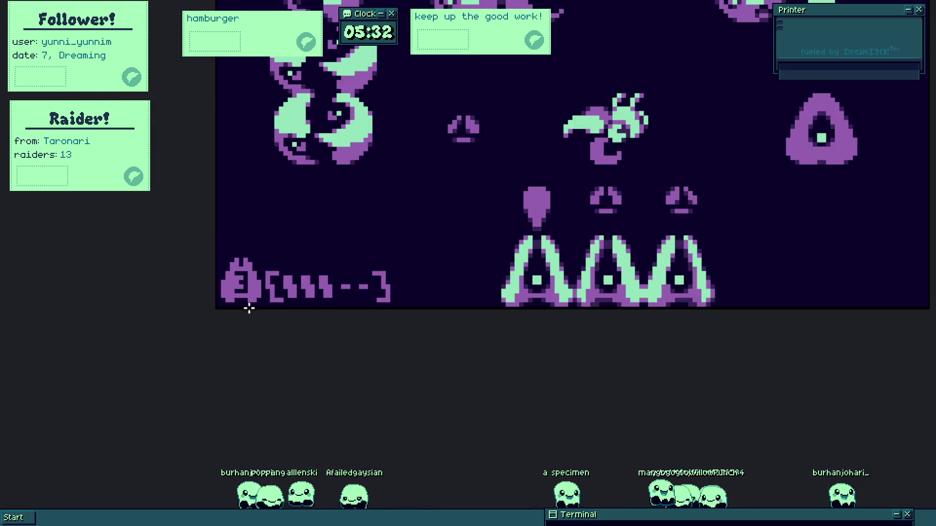
{"action": "scroll", "coordinate": [259, 305], "scroll_direction": "down", "scroll_amount": 1}
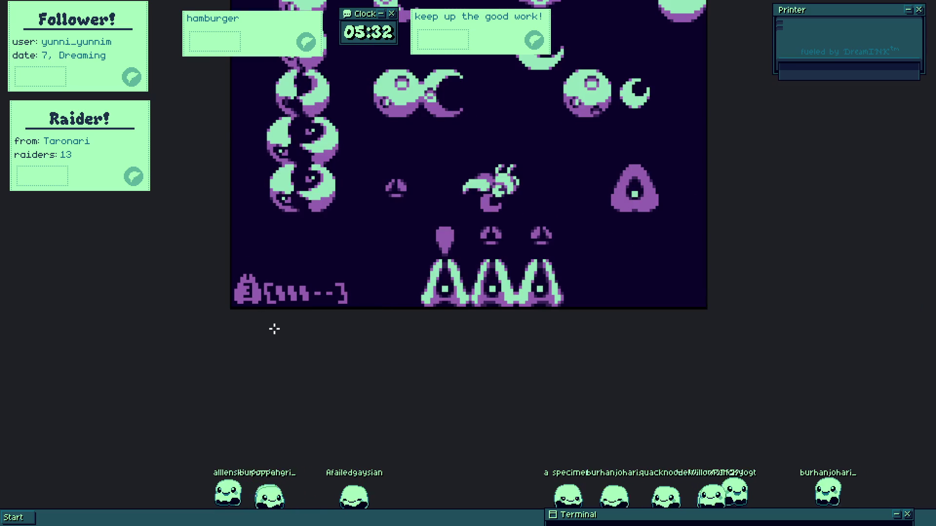
{"action": "scroll", "coordinate": [263, 307], "scroll_direction": "up", "scroll_amount": 3}
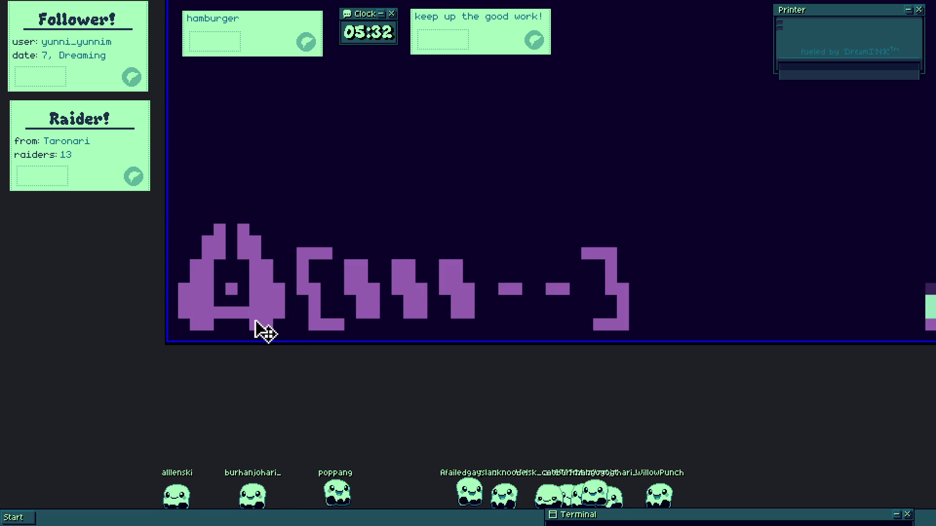
{"action": "scroll", "coordinate": [262, 325], "scroll_direction": "up", "scroll_amount": 2}
Delete the icon's head area, paste a purple blob and stretch it into a wide heart.
{"action": "left_click", "coordinate": [224, 212]}
{"action": "key", "text": "Delete"}
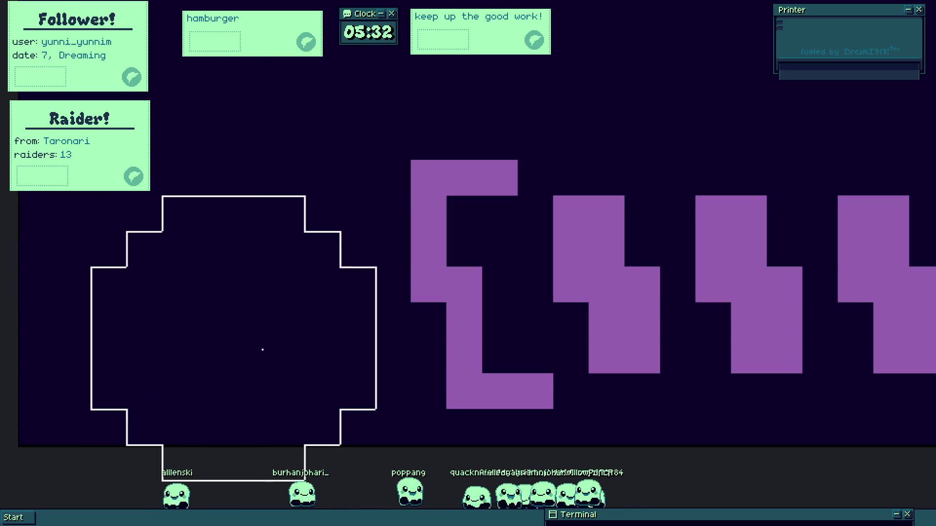
{"action": "key", "text": "Escape"}
{"action": "left_click", "coordinate": [108, 248]}
{"action": "mouse_move", "coordinate": [113, 240]}
{"action": "left_mouse_down"}
{"action": "mouse_move", "coordinate": [131, 215]}
{"action": "mouse_move", "coordinate": [317, 225]}
{"action": "mouse_move", "coordinate": [292, 229]}
{"action": "mouse_move", "coordinate": [161, 317]}
{"action": "mouse_move", "coordinate": [211, 292]}
{"action": "mouse_move", "coordinate": [229, 370]}
{"action": "mouse_move", "coordinate": [259, 330]}
{"action": "left_mouse_up"}
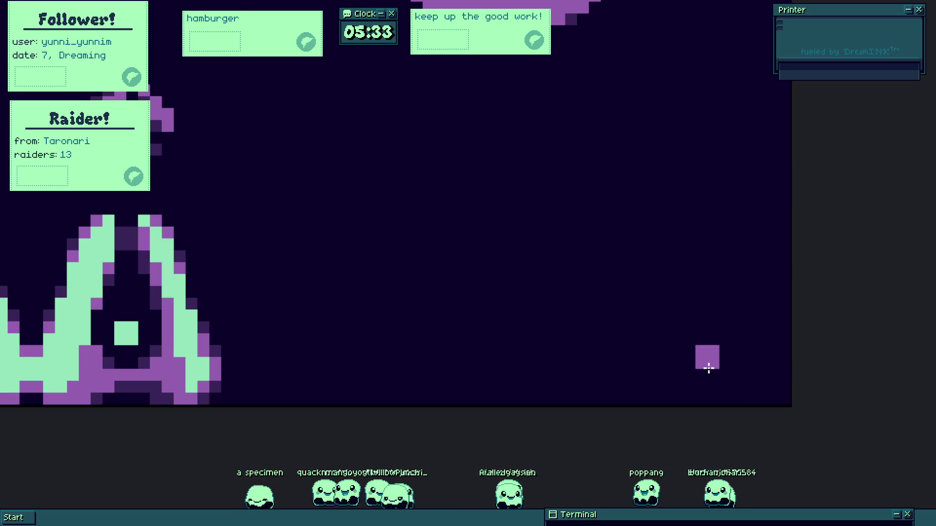
Draw and fill a purple stepped triangle, move it up-left, then start a mint V below.
{"action": "mouse_move", "coordinate": [696, 374]}
{"action": "left_mouse_down"}
{"action": "mouse_move", "coordinate": [750, 306]}
{"action": "mouse_move", "coordinate": [745, 317]}
{"action": "mouse_move", "coordinate": [748, 263]}
{"action": "mouse_move", "coordinate": [804, 389]}
{"action": "mouse_move", "coordinate": [673, 416]}
{"action": "left_mouse_up"}
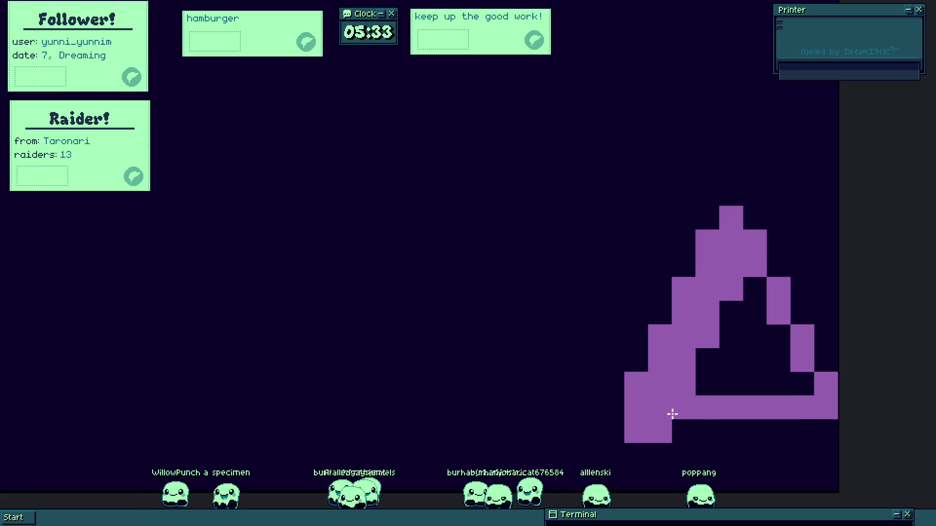
{"action": "left_click", "coordinate": [729, 361]}
{"action": "key", "text": "ctrl+z"}
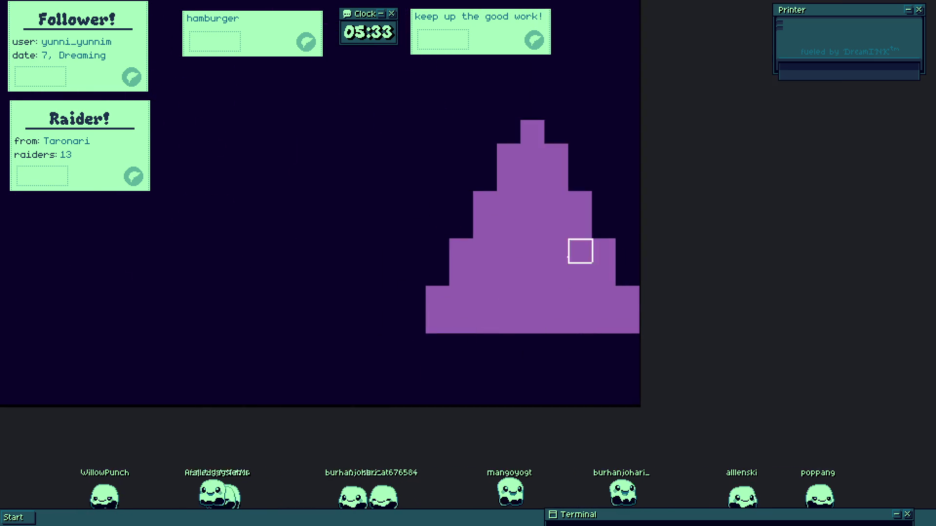
{"action": "mouse_move", "coordinate": [555, 309]}
{"action": "left_mouse_down"}
{"action": "mouse_move", "coordinate": [507, 295]}
{"action": "mouse_move", "coordinate": [495, 253]}
{"action": "mouse_move", "coordinate": [505, 210]}
{"action": "left_mouse_up"}
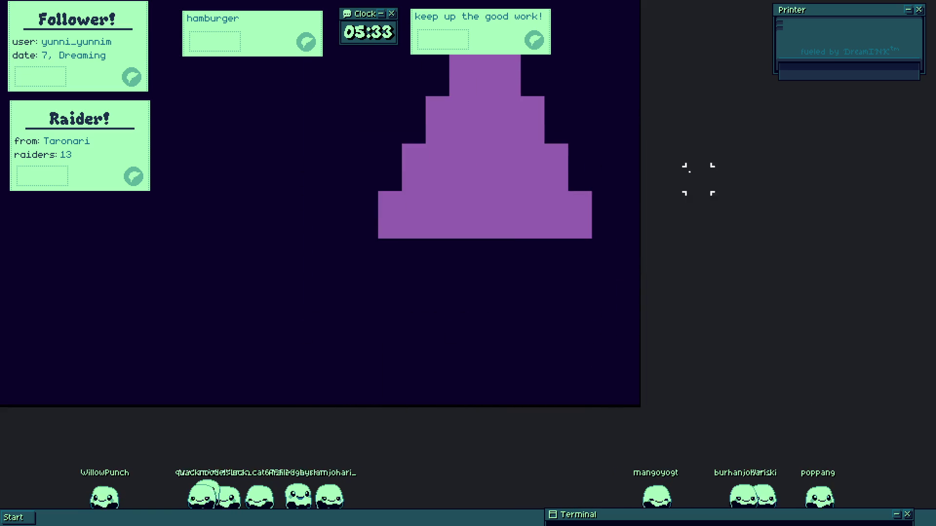
{"action": "mouse_move", "coordinate": [390, 251]}
{"action": "left_mouse_down"}
{"action": "mouse_move", "coordinate": [491, 340]}
{"action": "mouse_move", "coordinate": [578, 257]}
{"action": "left_mouse_up"}
Fill the V with mint green, then erase the whole triangle sprite with a large eraser.
{"action": "left_click", "coordinate": [520, 276]}
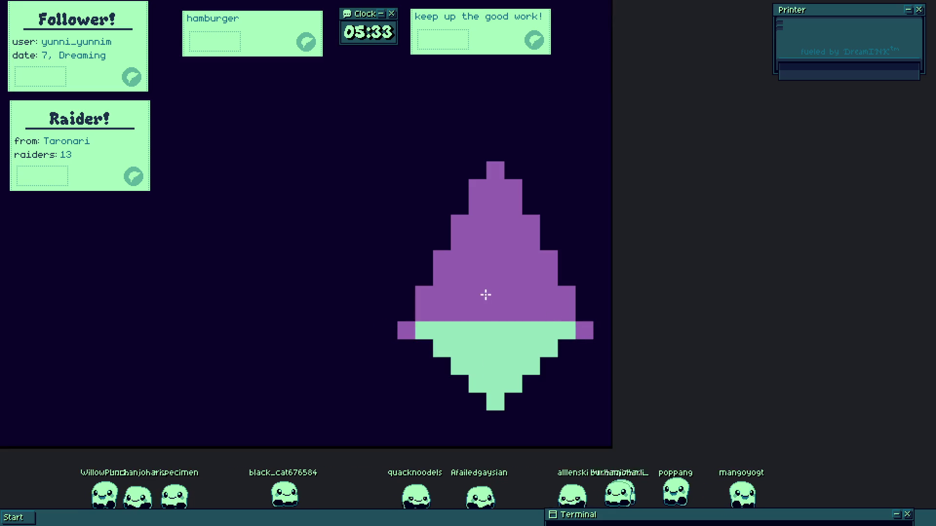
{"action": "mouse_move", "coordinate": [413, 286]}
{"action": "left_mouse_down"}
{"action": "mouse_move", "coordinate": [609, 286]}
{"action": "mouse_move", "coordinate": [576, 233]}
{"action": "left_mouse_up"}
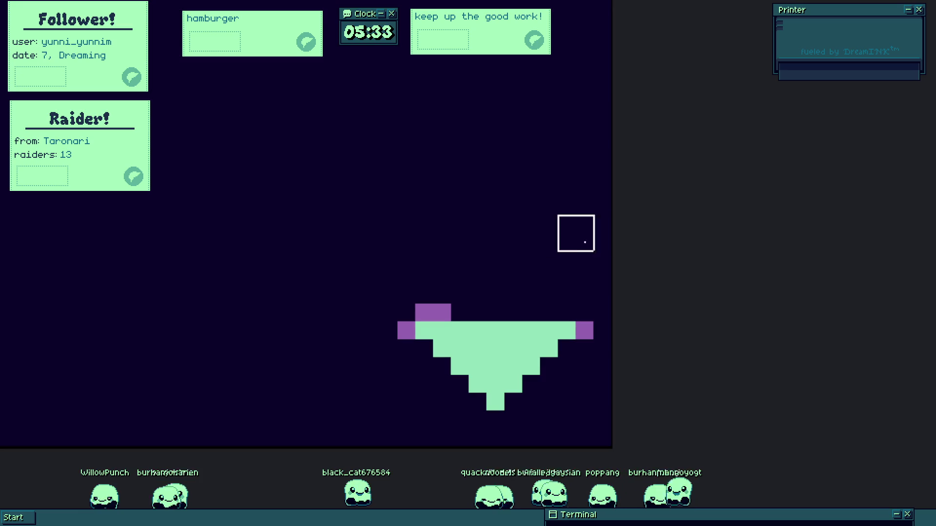
{"action": "scroll", "coordinate": [432, 374], "scroll_direction": "up", "scroll_amount": 1}
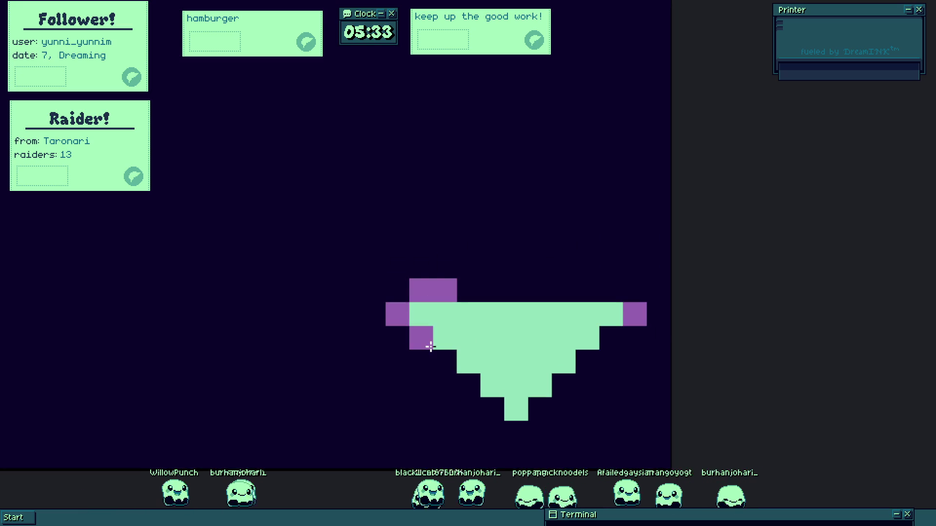
{"action": "left_click", "coordinate": [431, 347]}
{"action": "left_click", "coordinate": [432, 290]}
{"action": "scroll", "coordinate": [457, 303], "scroll_direction": "down", "scroll_amount": 3}
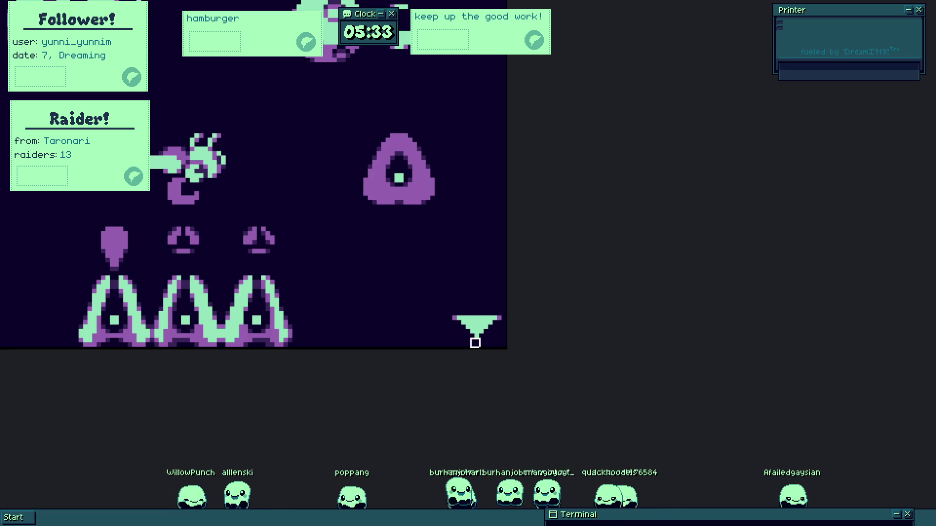
{"action": "scroll", "coordinate": [475, 343], "scroll_direction": "up", "scroll_amount": 3}
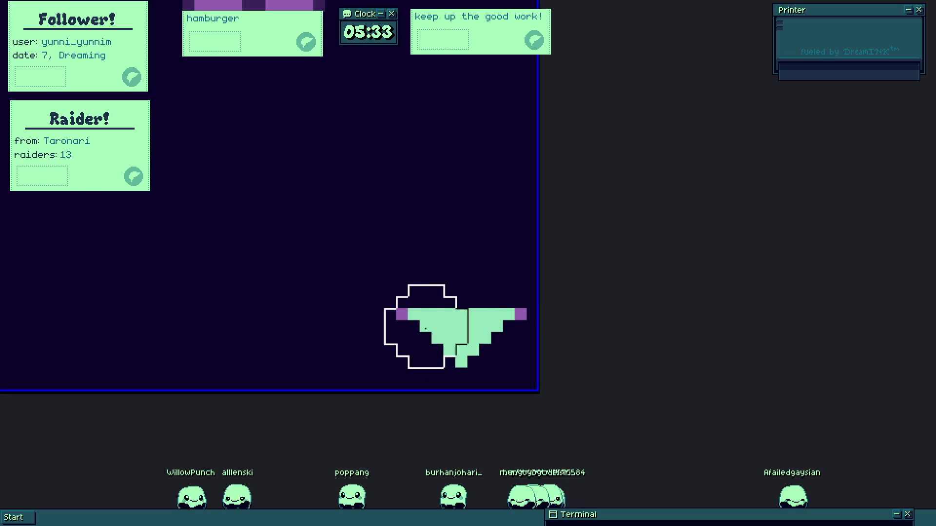
{"action": "left_click_drag", "start_coordinate": [449, 324], "coordinate": [497, 349]}
Draw a purple pixel V: a staircase up to the right, a top block, and an up-left arm.
{"action": "left_click_drag", "start_coordinate": [487, 399], "coordinate": [554, 246]}
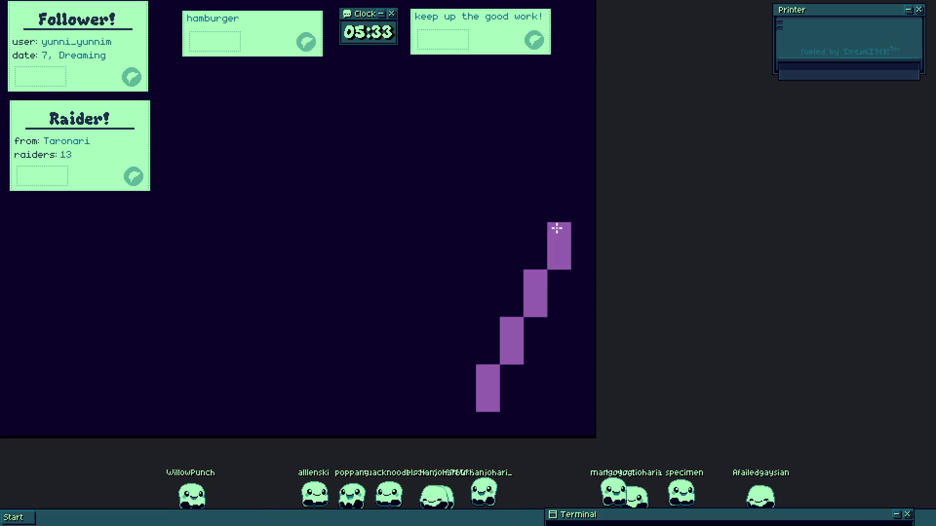
{"action": "left_click", "coordinate": [483, 412]}
{"action": "mouse_move", "coordinate": [494, 393]}
{"action": "left_mouse_down"}
{"action": "mouse_move", "coordinate": [422, 252]}
{"action": "mouse_move", "coordinate": [420, 217]}
{"action": "mouse_move", "coordinate": [422, 188]}
{"action": "mouse_move", "coordinate": [563, 205]}
{"action": "mouse_move", "coordinate": [497, 86]}
{"action": "mouse_move", "coordinate": [407, 206]}
{"action": "left_mouse_up"}
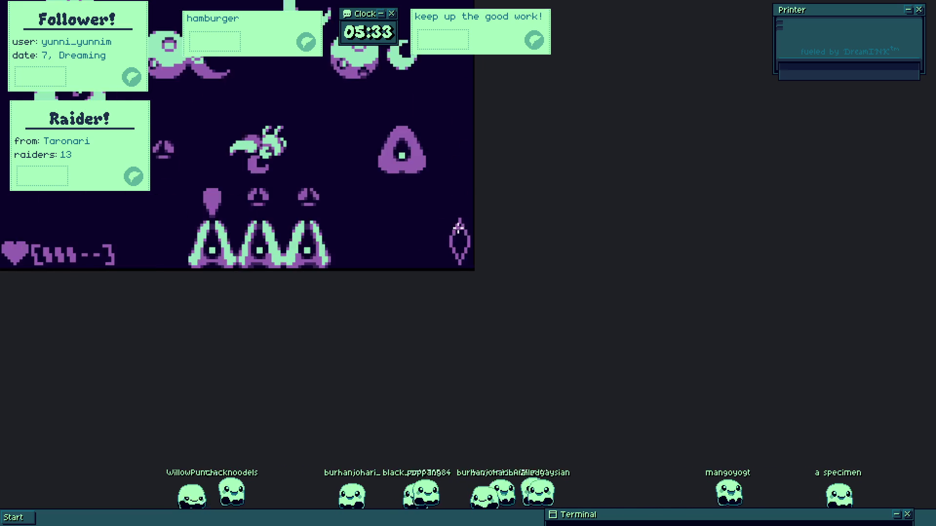
Zoom into the crystal sprite at the lower right and delete it from the canvas.
{"action": "scroll", "coordinate": [461, 255], "scroll_direction": "up", "scroll_amount": 2}
{"action": "scroll", "coordinate": [476, 290], "scroll_direction": "down", "scroll_amount": 3}
{"action": "left_click", "coordinate": [469, 273]}
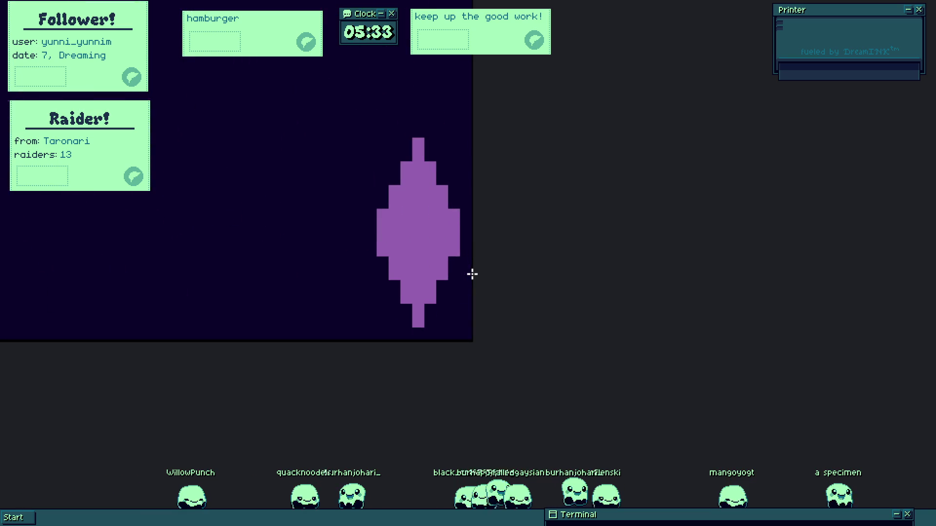
{"action": "scroll", "coordinate": [446, 261], "scroll_direction": "up", "scroll_amount": 2}
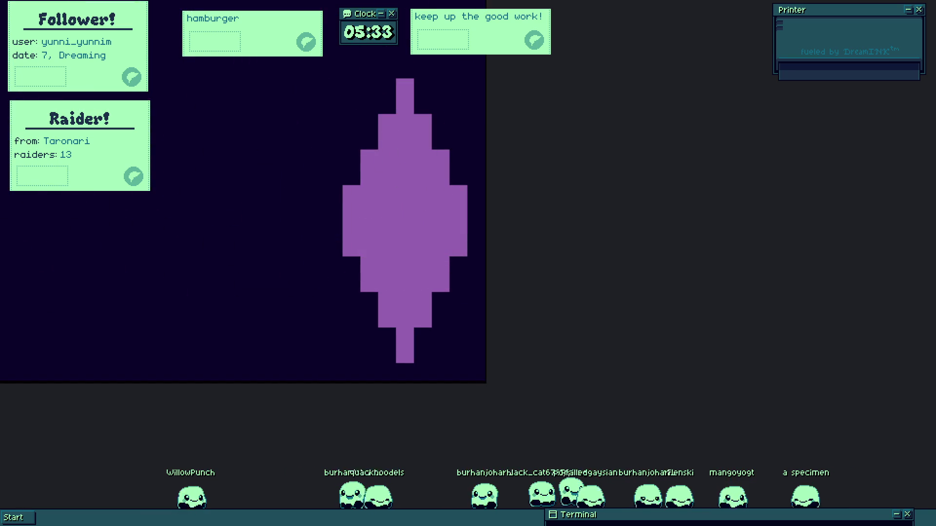
{"action": "key", "text": "Delete"}
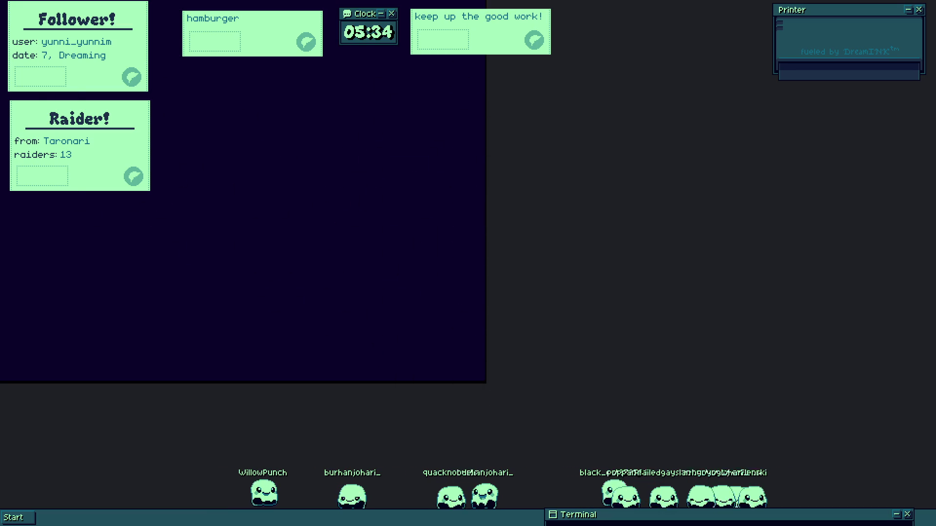
Paint a round purple blob with the brush and erase a patch to shape the reticle.
{"action": "mouse_move", "coordinate": [427, 354]}
{"action": "left_mouse_down"}
{"action": "mouse_move", "coordinate": [468, 361]}
{"action": "mouse_move", "coordinate": [409, 367]}
{"action": "left_mouse_up"}
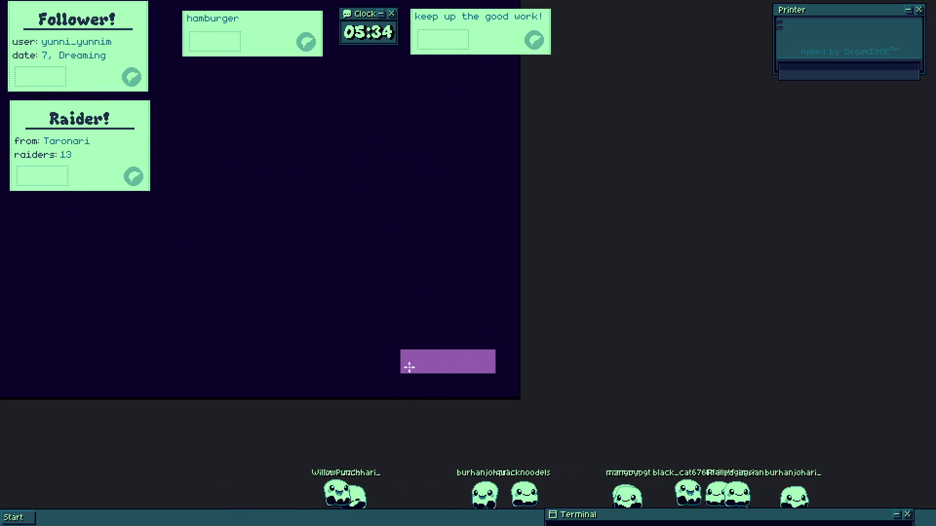
{"action": "left_click_drag", "start_coordinate": [434, 213], "coordinate": [478, 213]}
{"action": "mouse_move", "coordinate": [437, 269]}
{"action": "left_mouse_down"}
{"action": "mouse_move", "coordinate": [440, 295]}
{"action": "mouse_move", "coordinate": [468, 291]}
{"action": "mouse_move", "coordinate": [429, 271]}
{"action": "left_mouse_up"}
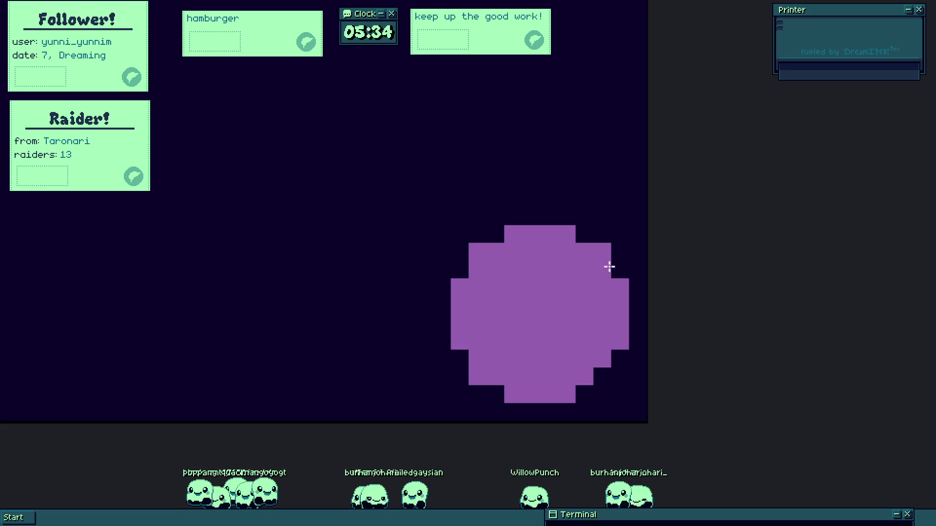
{"action": "scroll", "coordinate": [514, 342], "scroll_direction": "down", "scroll_amount": 5}
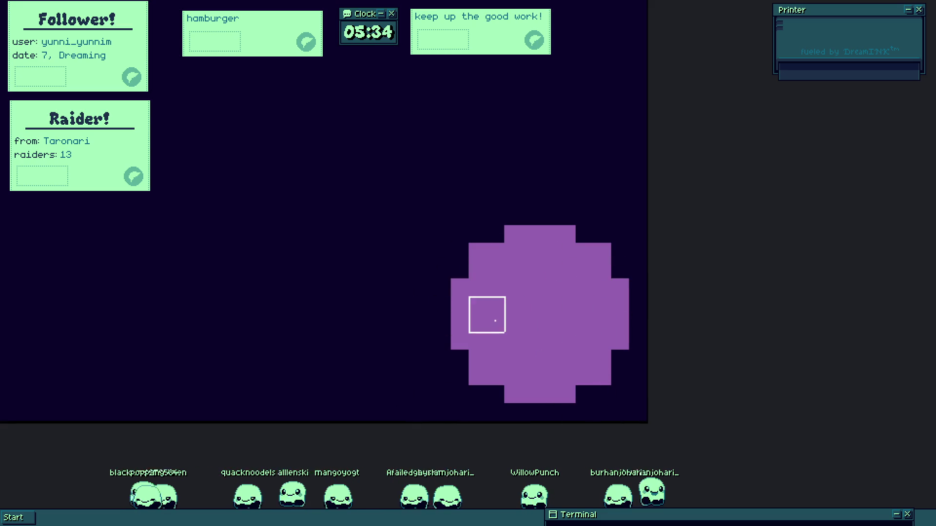
{"action": "mouse_move", "coordinate": [486, 315]}
{"action": "left_mouse_down"}
{"action": "mouse_move", "coordinate": [485, 332]}
{"action": "mouse_move", "coordinate": [505, 350]}
{"action": "mouse_move", "coordinate": [578, 353]}
{"action": "mouse_move", "coordinate": [596, 333]}
{"action": "mouse_move", "coordinate": [597, 299]}
{"action": "mouse_move", "coordinate": [548, 269]}
{"action": "mouse_move", "coordinate": [564, 267]}
{"action": "mouse_move", "coordinate": [513, 286]}
{"action": "mouse_move", "coordinate": [547, 335]}
{"action": "left_mouse_up"}
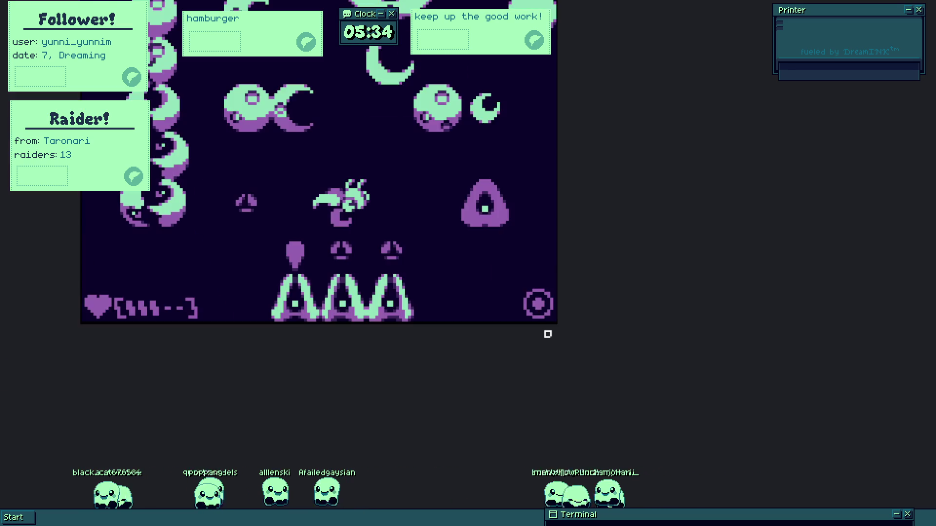
Add two purple squares trailing to the left of the target icon.
{"action": "scroll", "coordinate": [558, 312], "scroll_direction": "up", "scroll_amount": 3}
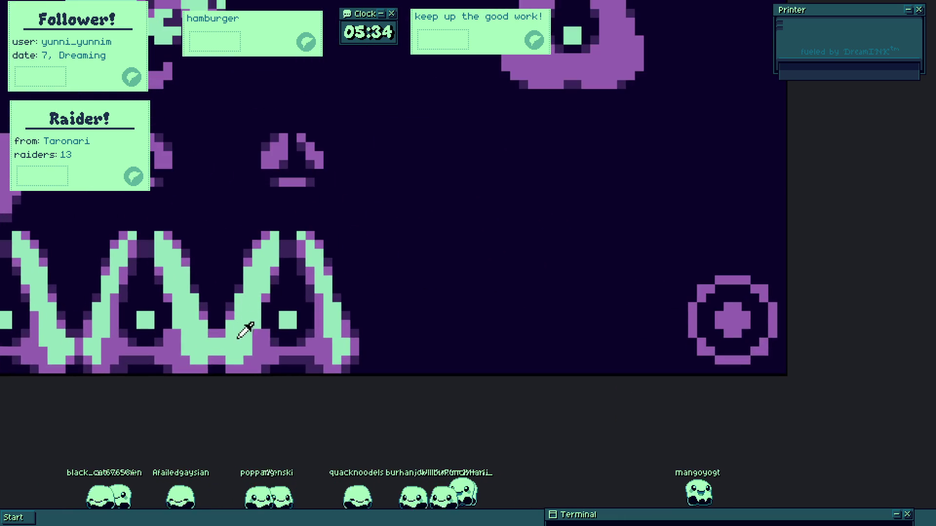
{"action": "scroll", "coordinate": [724, 308], "scroll_direction": "up", "scroll_amount": 1}
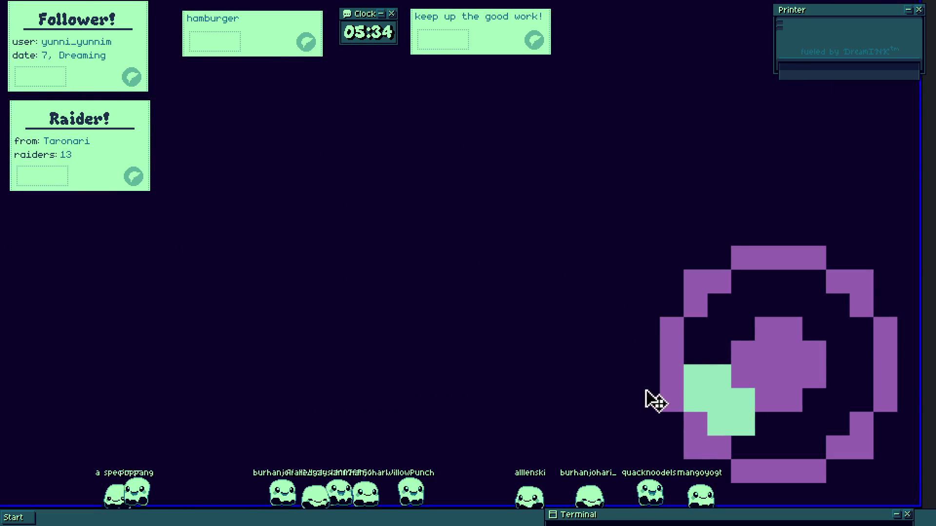
{"action": "left_click_drag", "start_coordinate": [675, 380], "coordinate": [760, 341]}
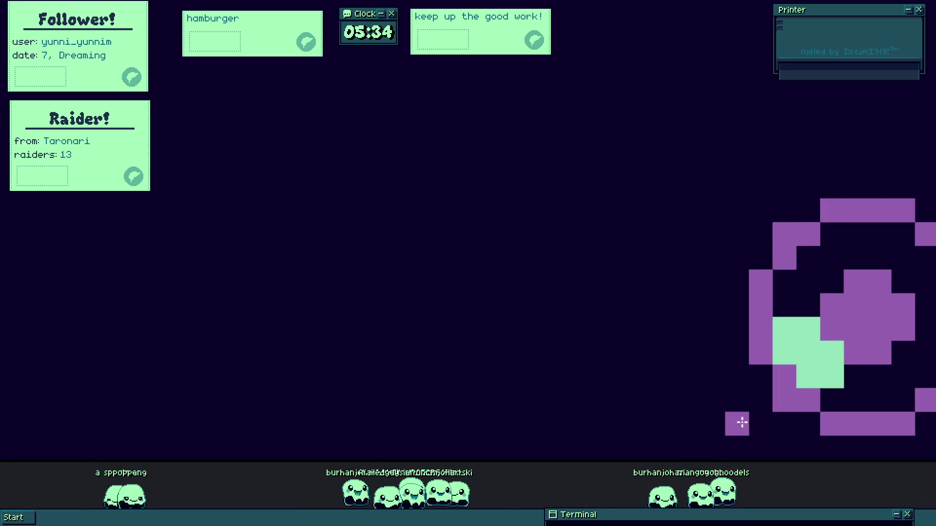
{"action": "left_click", "coordinate": [674, 424]}
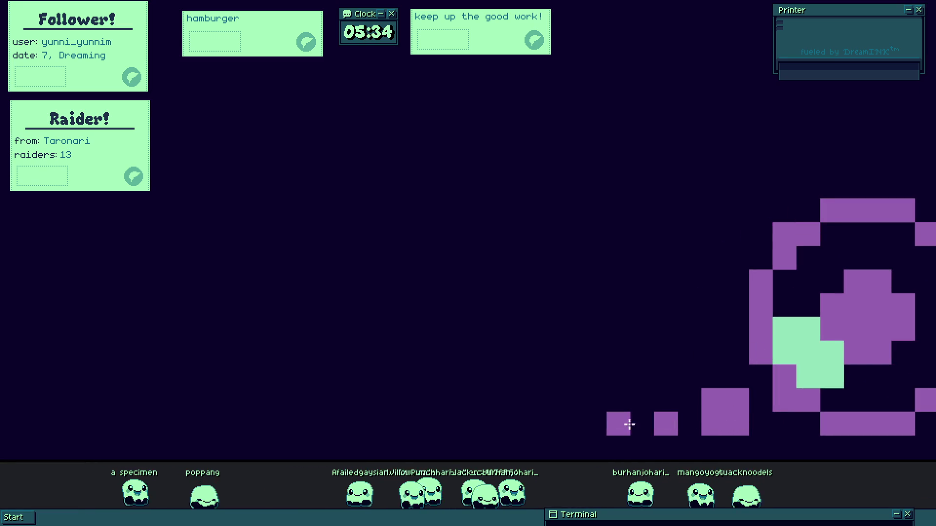
{"action": "left_click", "coordinate": [601, 427]}
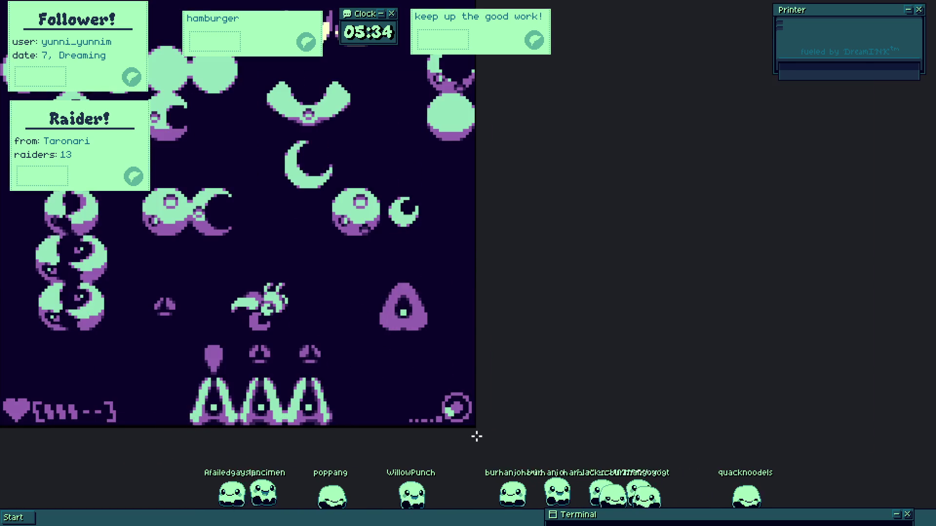
{"action": "left_click_drag", "start_coordinate": [476, 437], "coordinate": [584, 425]}
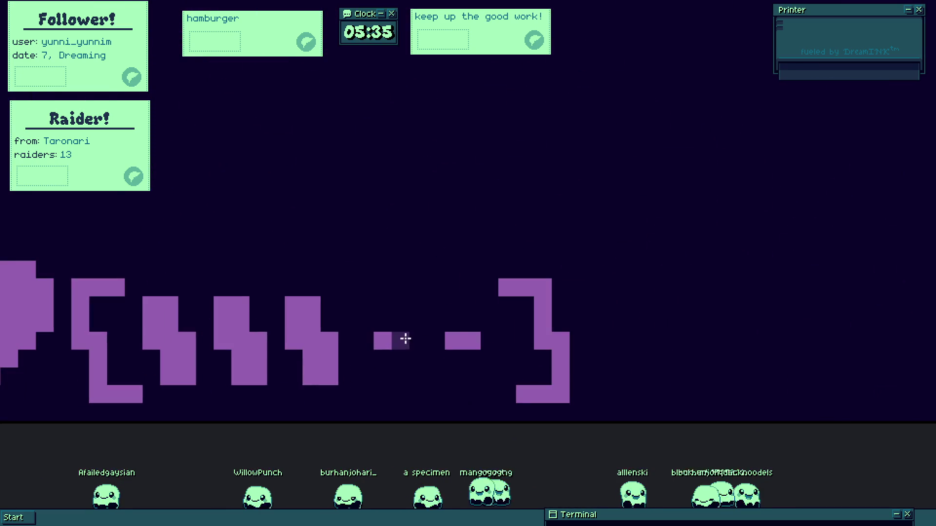
Repaint the health bar's brackets, heart and square trail in dark purple.
{"action": "left_click", "coordinate": [542, 310]}
{"action": "left_click", "coordinate": [93, 360]}
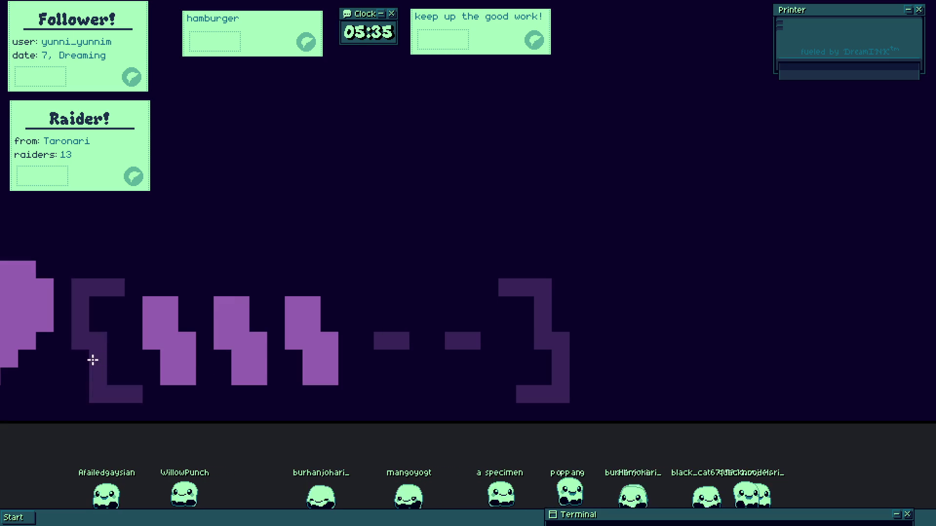
{"action": "left_click", "coordinate": [27, 320]}
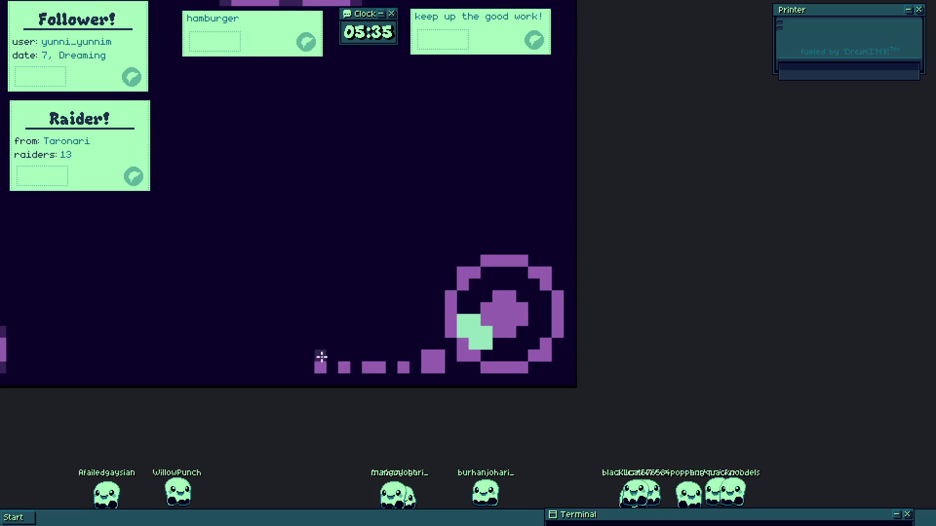
{"action": "mouse_move", "coordinate": [301, 372]}
{"action": "left_mouse_down"}
{"action": "mouse_move", "coordinate": [458, 378]}
{"action": "mouse_move", "coordinate": [558, 320]}
{"action": "mouse_move", "coordinate": [557, 341]}
{"action": "left_mouse_up"}
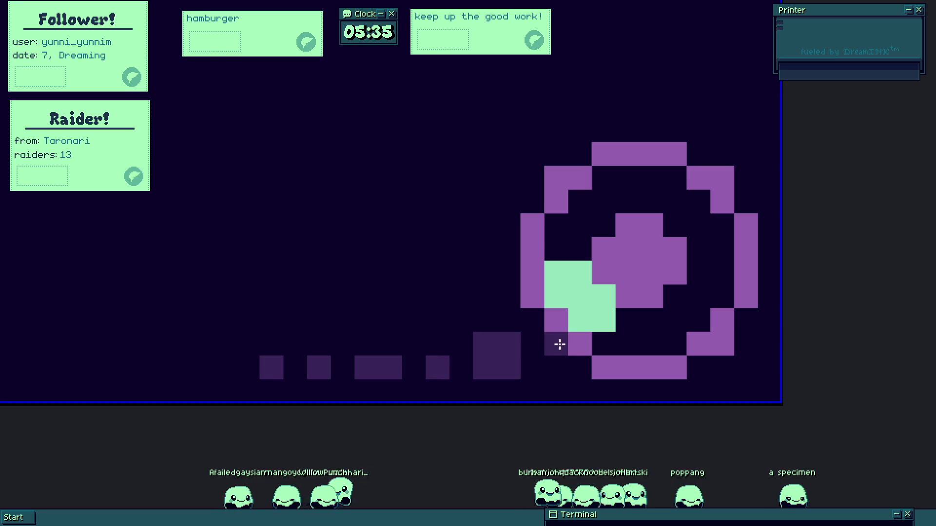
{"action": "left_click", "coordinate": [486, 361]}
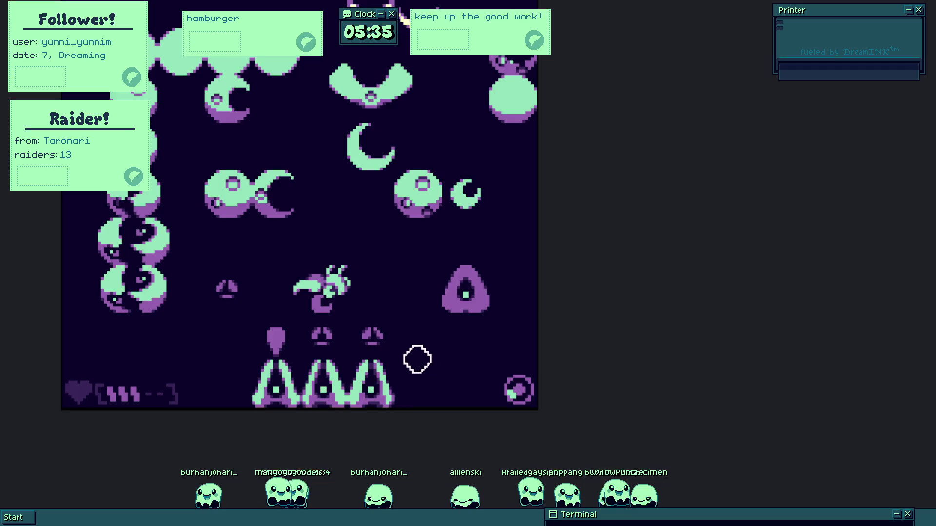
Erase the dimmed bracket and nudge the selected health-bar segments down slightly.
{"action": "left_click_drag", "start_coordinate": [417, 359], "coordinate": [599, 339]}
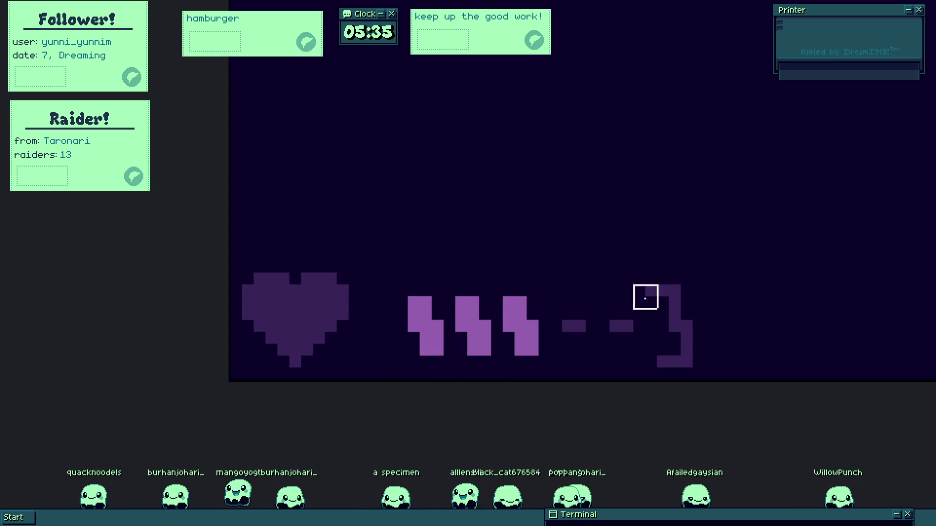
{"action": "left_click", "coordinate": [687, 331]}
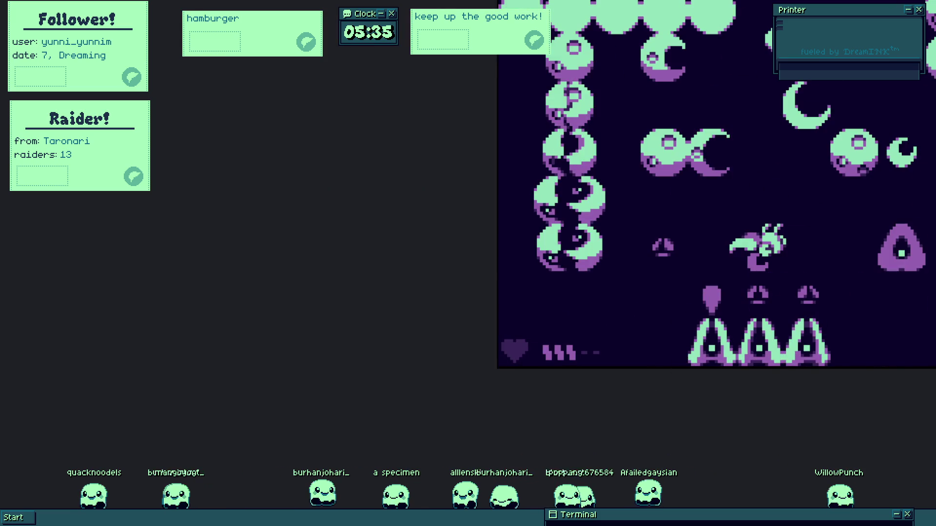
{"action": "left_click_drag", "start_coordinate": [258, 268], "coordinate": [597, 388]}
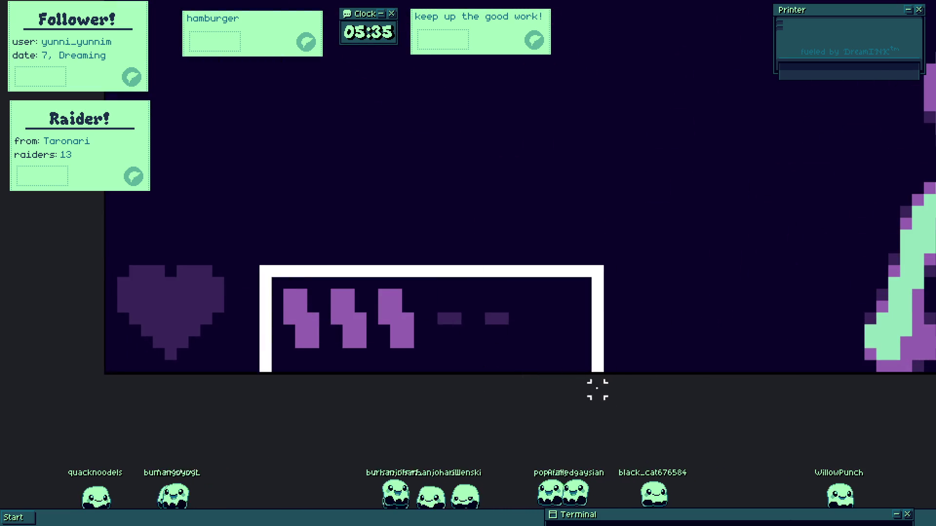
{"action": "left_click_drag", "start_coordinate": [428, 330], "coordinate": [427, 342]}
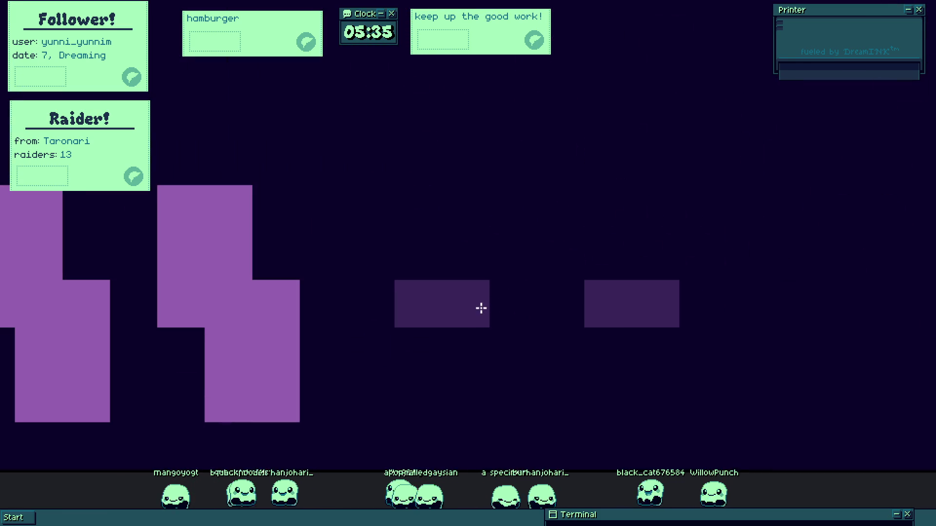
Paint dark purple dash cells on the lower and top rows after the zigzags.
{"action": "mouse_move", "coordinate": [397, 344]}
{"action": "left_mouse_down"}
{"action": "mouse_move", "coordinate": [528, 359]}
{"action": "mouse_move", "coordinate": [513, 386]}
{"action": "mouse_move", "coordinate": [825, 376]}
{"action": "mouse_move", "coordinate": [563, 276]}
{"action": "mouse_move", "coordinate": [573, 232]}
{"action": "mouse_move", "coordinate": [614, 199]}
{"action": "left_mouse_up"}
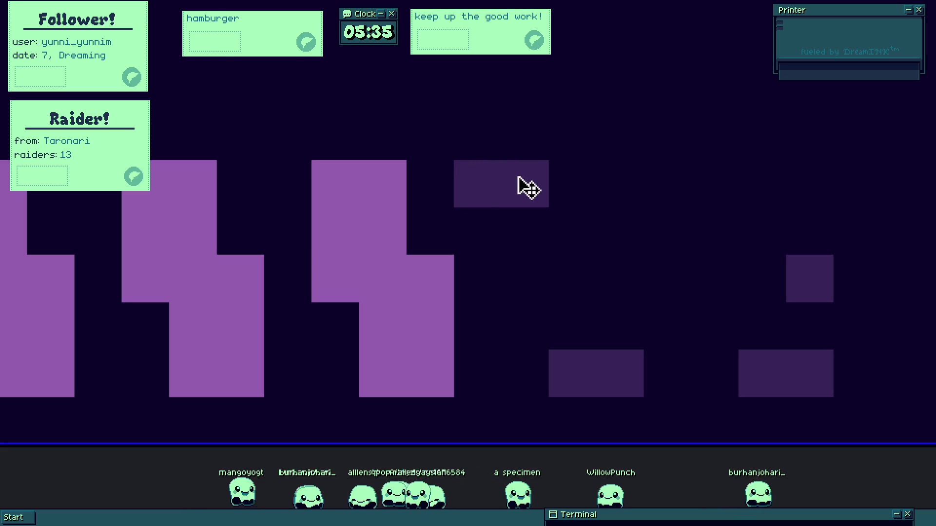
{"action": "left_click_drag", "start_coordinate": [518, 177], "coordinate": [575, 183]}
{"action": "left_click_drag", "start_coordinate": [707, 188], "coordinate": [760, 190]}
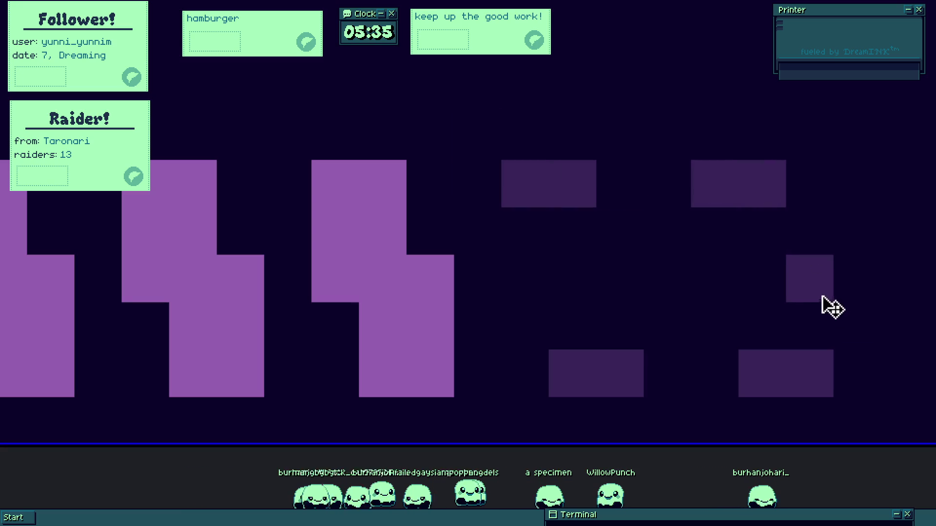
{"action": "left_click", "coordinate": [823, 296]}
{"action": "key", "text": "Escape"}
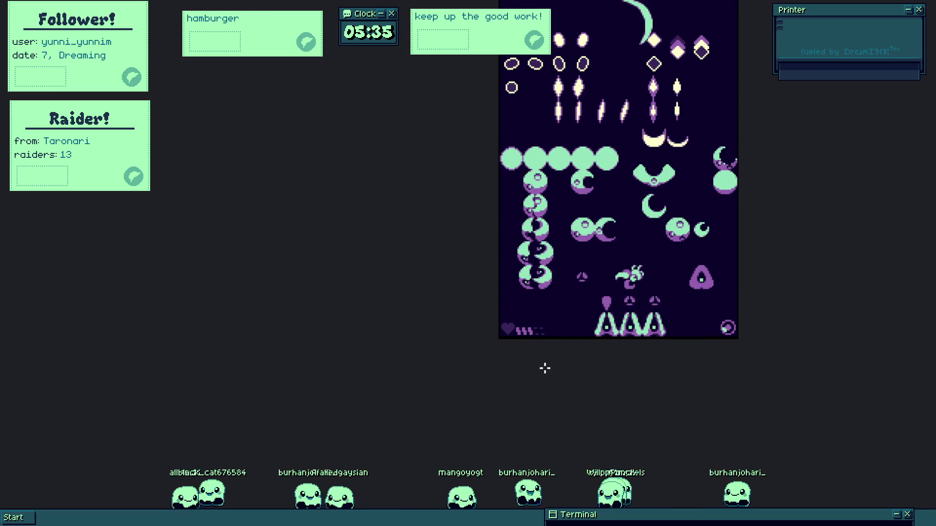
Switch between the editing grid and game preview to check the zigzags' dark shadow cells.
{"action": "key", "text": "Escape"}
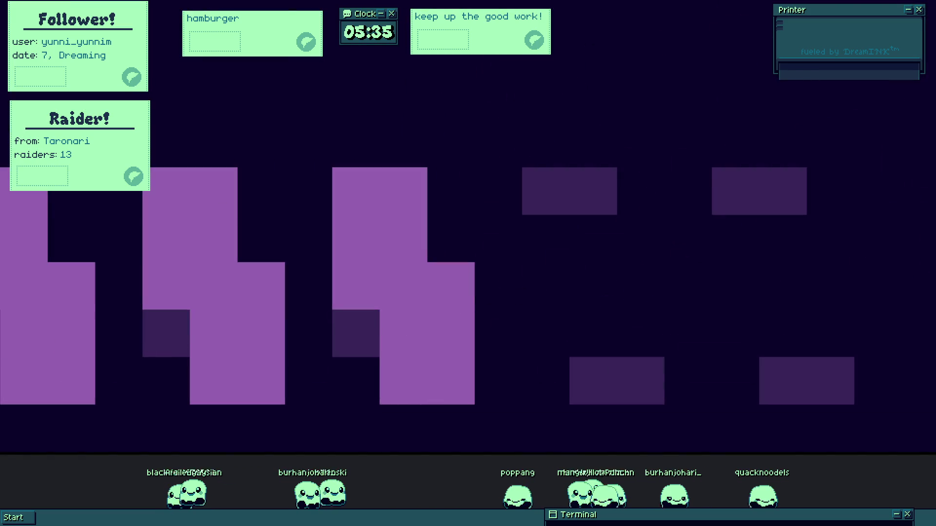
{"action": "key", "text": "Escape"}
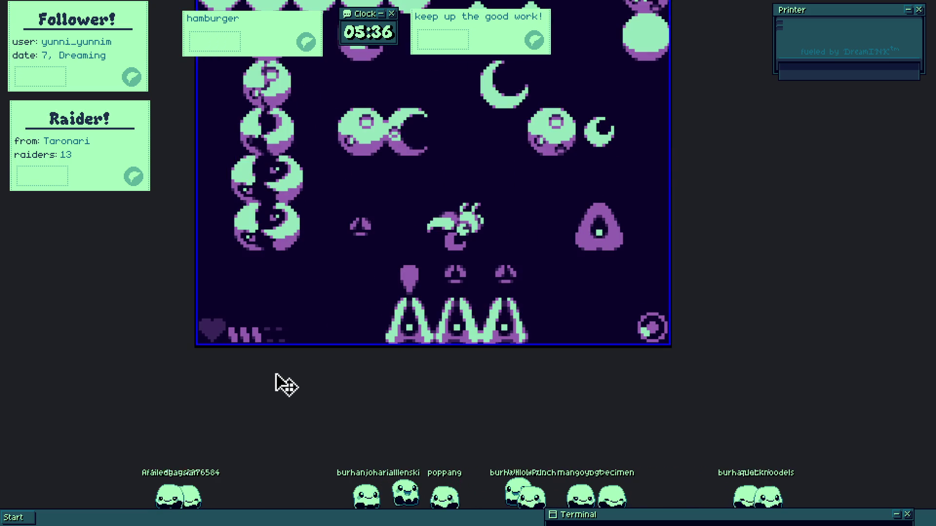
{"action": "key", "text": "Escape"}
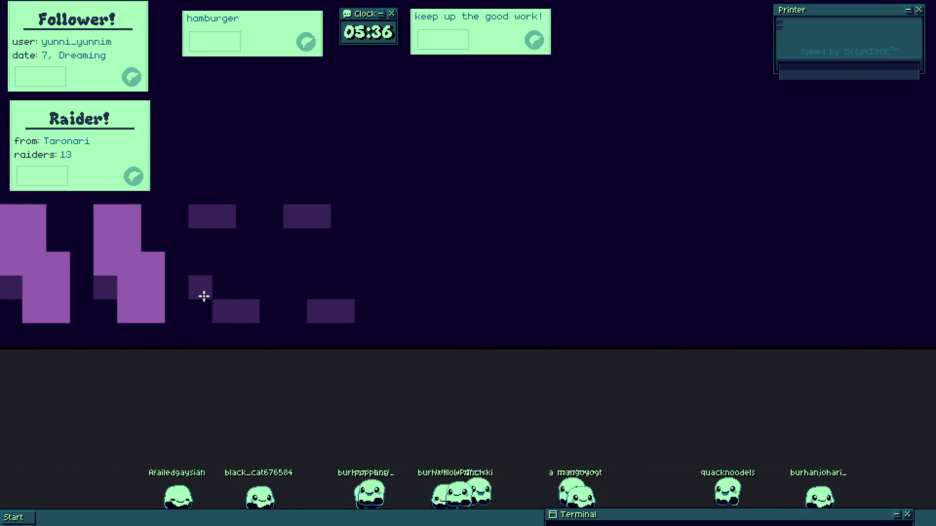
{"action": "key", "text": "Escape"}
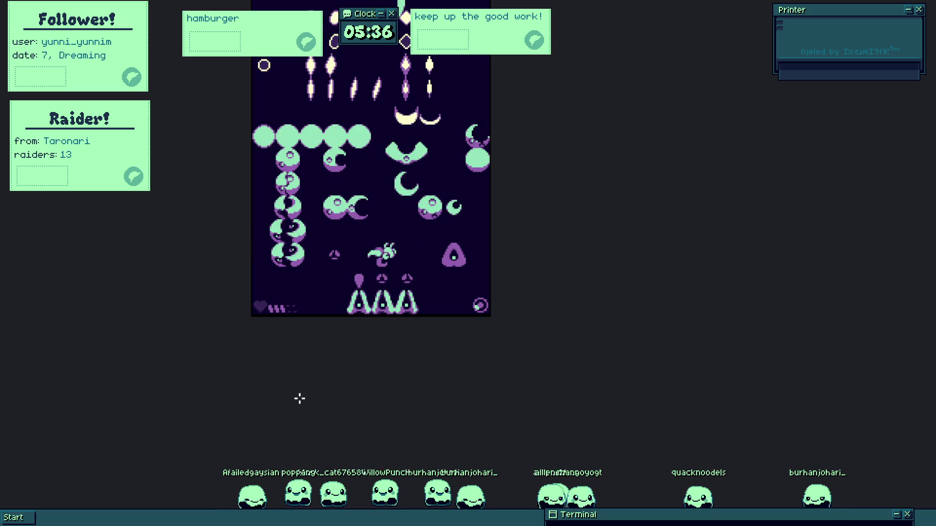